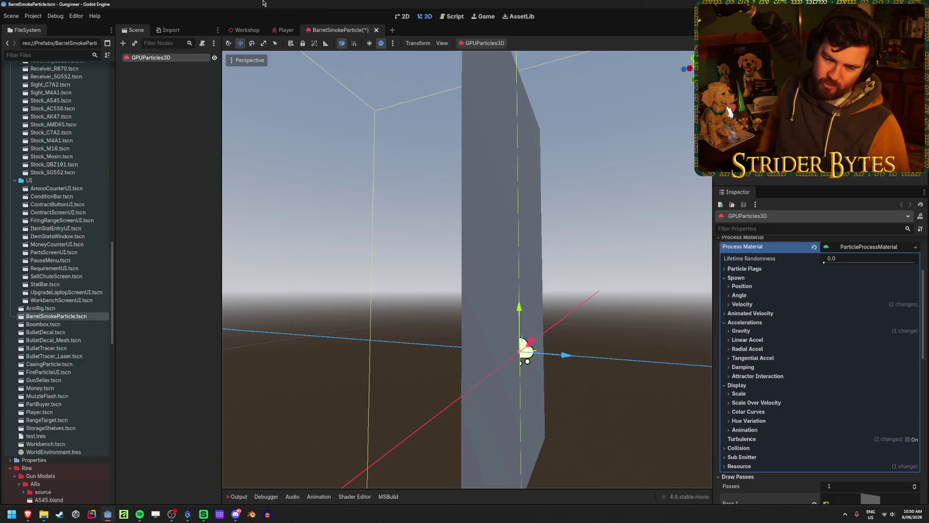
# Override the particles' material with a new StandardMaterial3D whose Billboard Mode is Enabled.
pyautogui.scroll(-10, 792, 319)
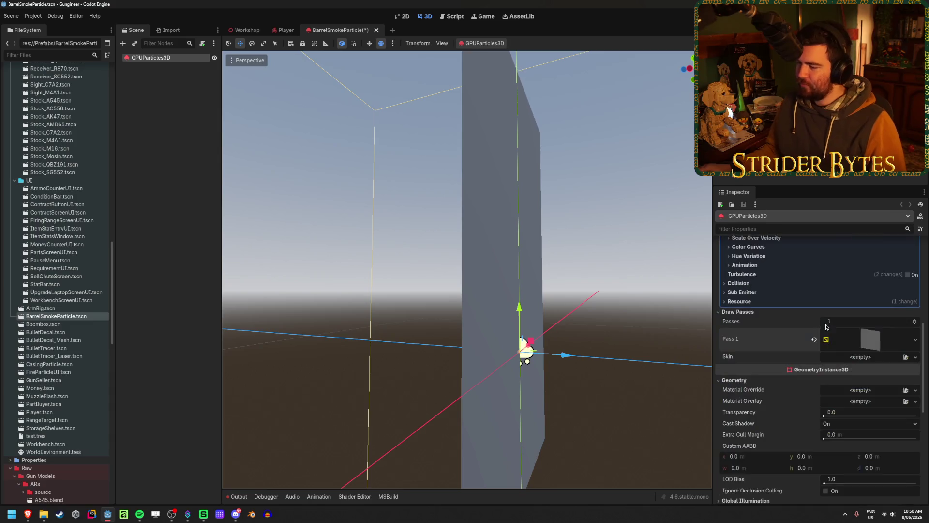
pyautogui.scroll(-3, 792, 319)
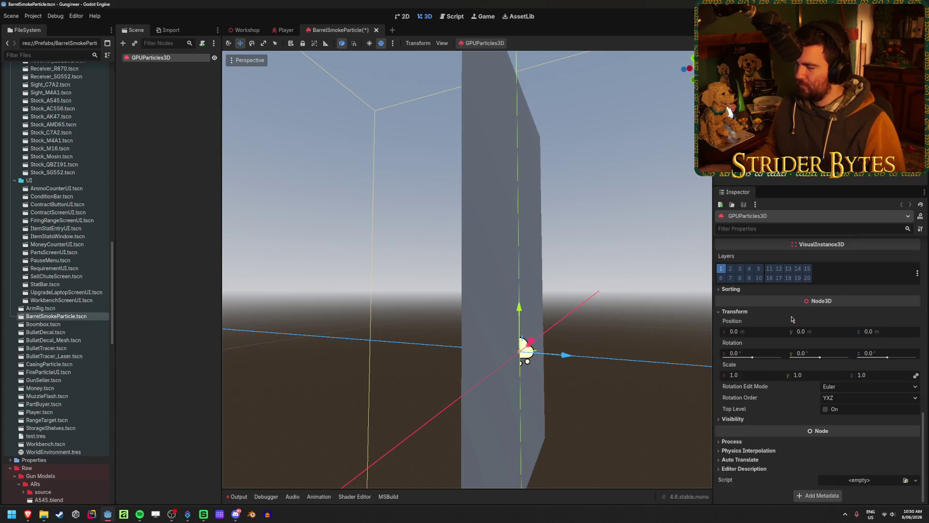
pyautogui.scroll(9, 792, 319)
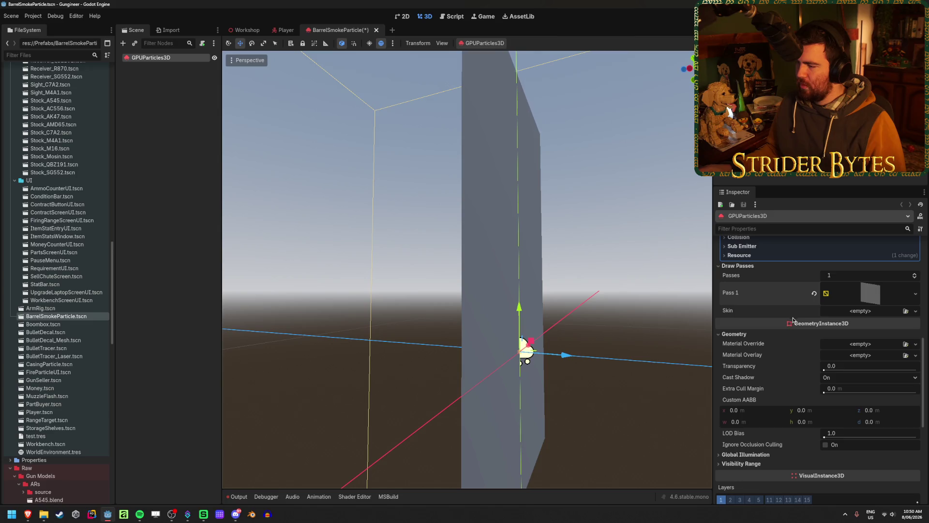
pyautogui.click(916, 344)
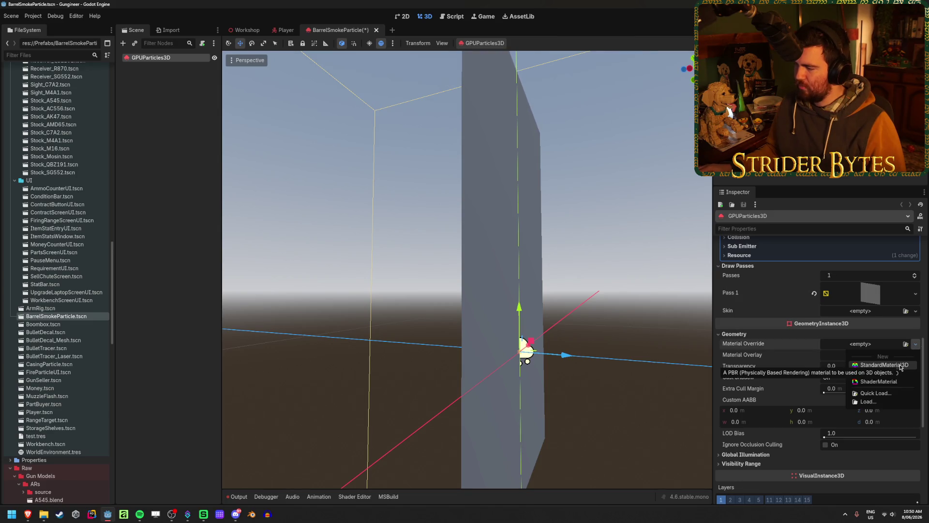
pyautogui.click(884, 365)
pyautogui.scroll(-10, 832, 368)
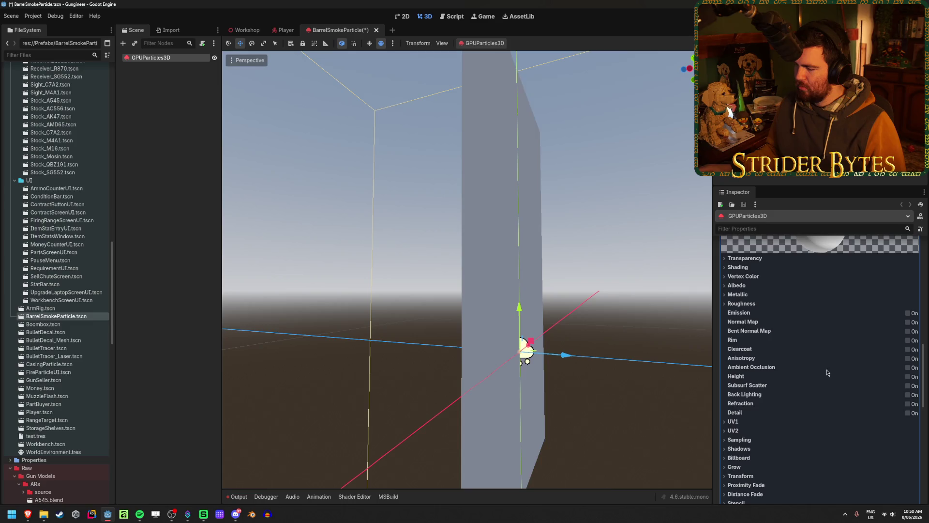
pyautogui.click(753, 392)
pyautogui.click(866, 401)
pyautogui.click(861, 424)
pyautogui.scroll(-5, 467, 270)
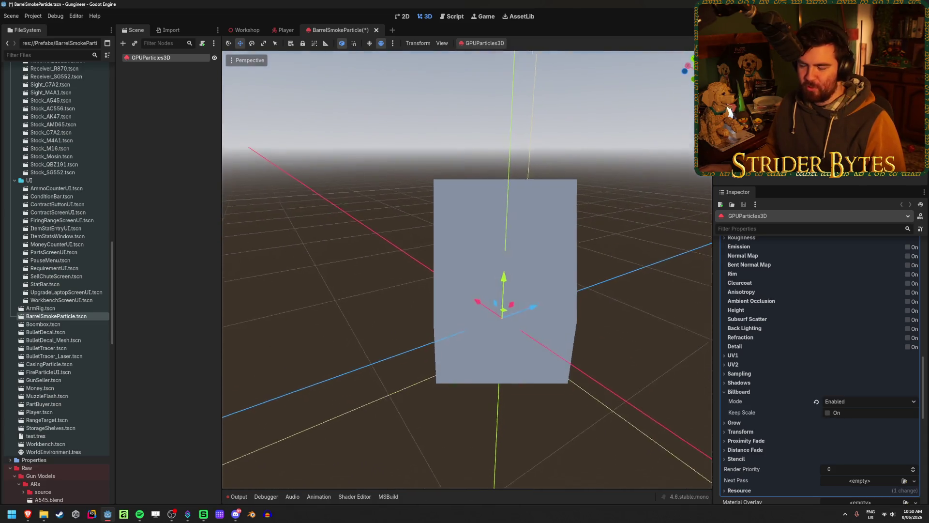
pyautogui.scroll(10, 736, 295)
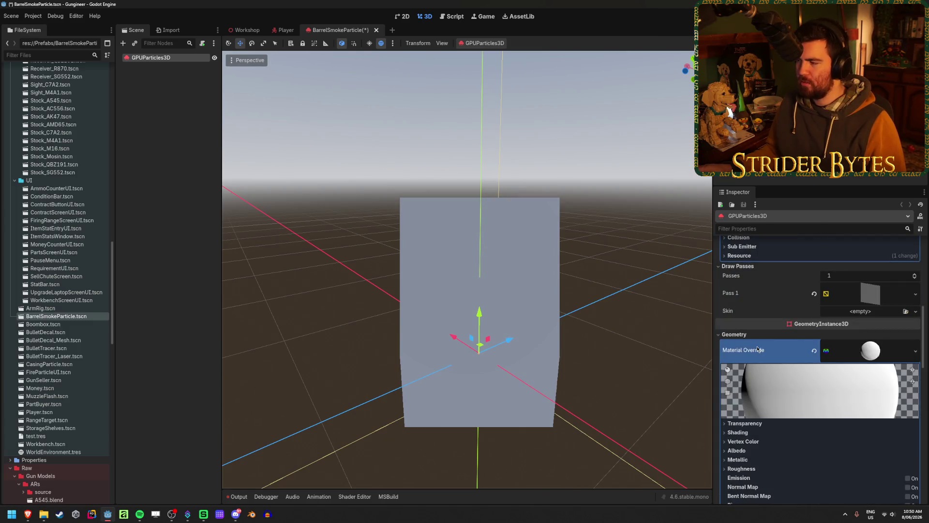
pyautogui.scroll(-5, 758, 348)
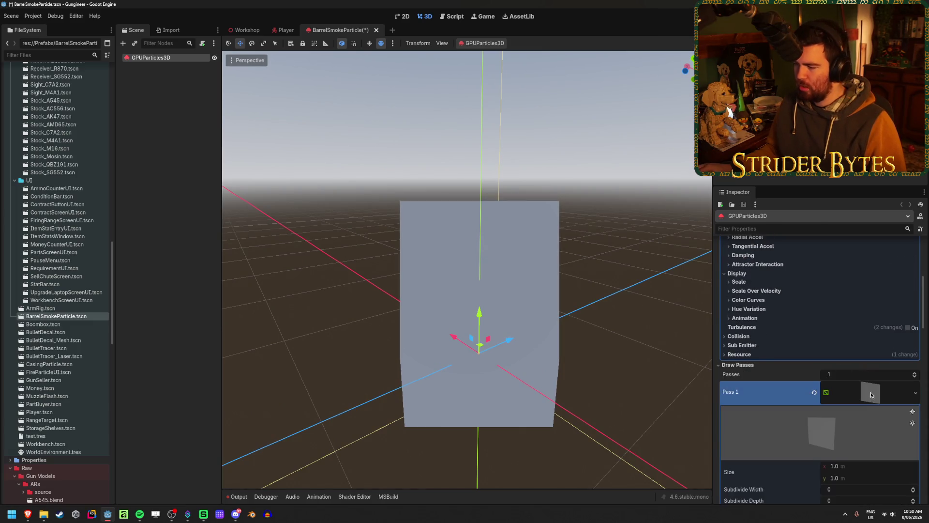
# Set the Pass 1 QuadMesh size to 0.1 by 0.1.
pyautogui.click(852, 466)
pyautogui.write('0.1')
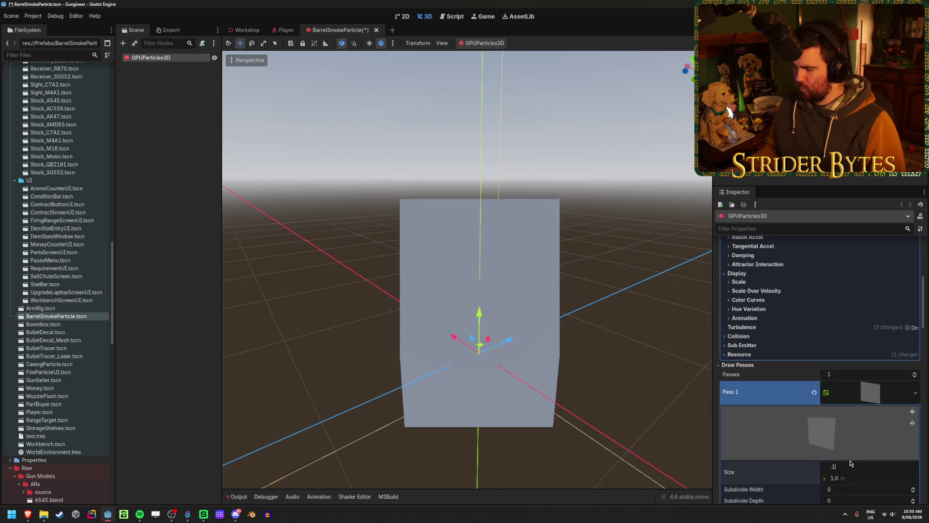
pyautogui.press('Tab')
pyautogui.write('0.1')
pyautogui.press('Return')
# Collapse the Process Material section in the Inspector.
pyautogui.scroll(5, 587, 257)
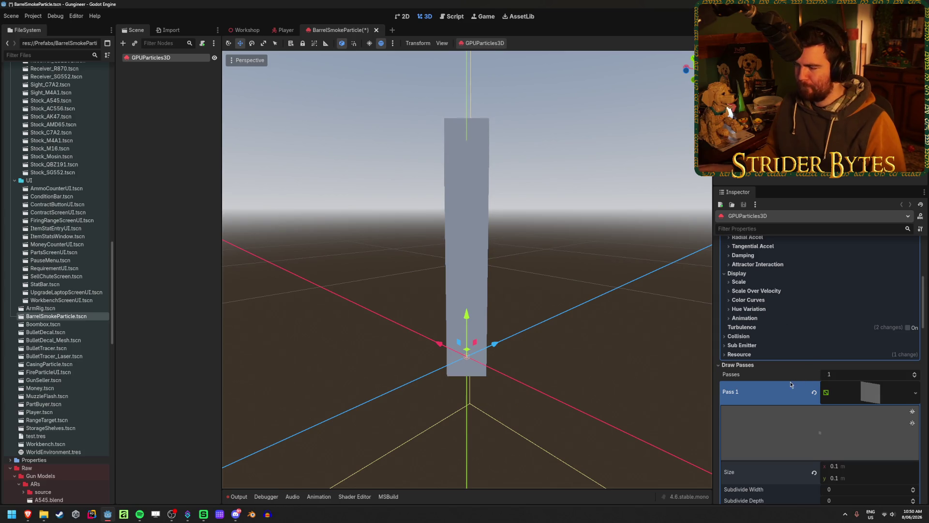
pyautogui.scroll(5, 784, 382)
pyautogui.scroll(-8, 785, 379)
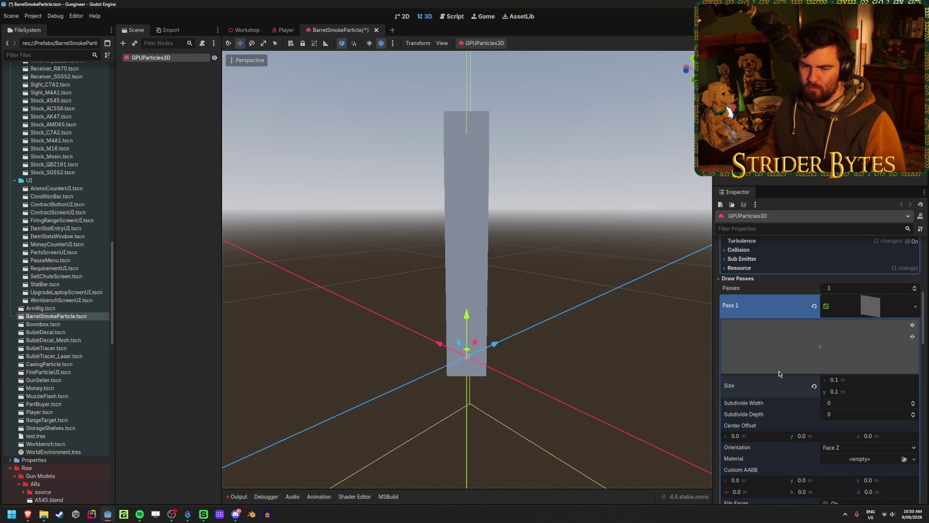
pyautogui.scroll(6, 778, 374)
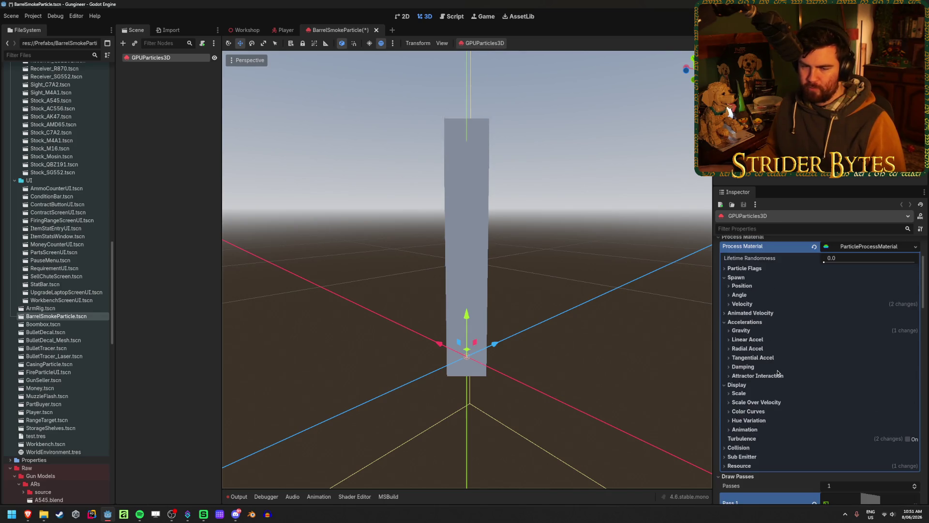
pyautogui.click(882, 346)
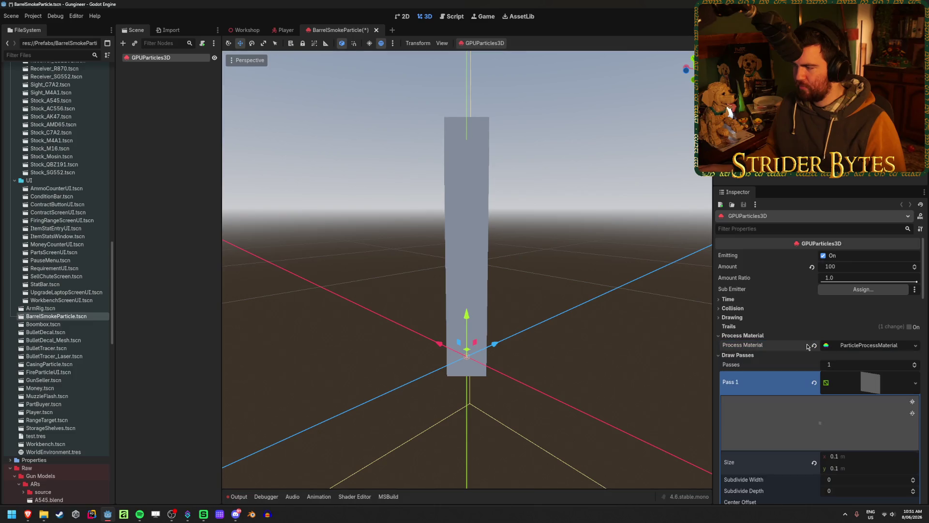
pyautogui.scroll(-3, 791, 342)
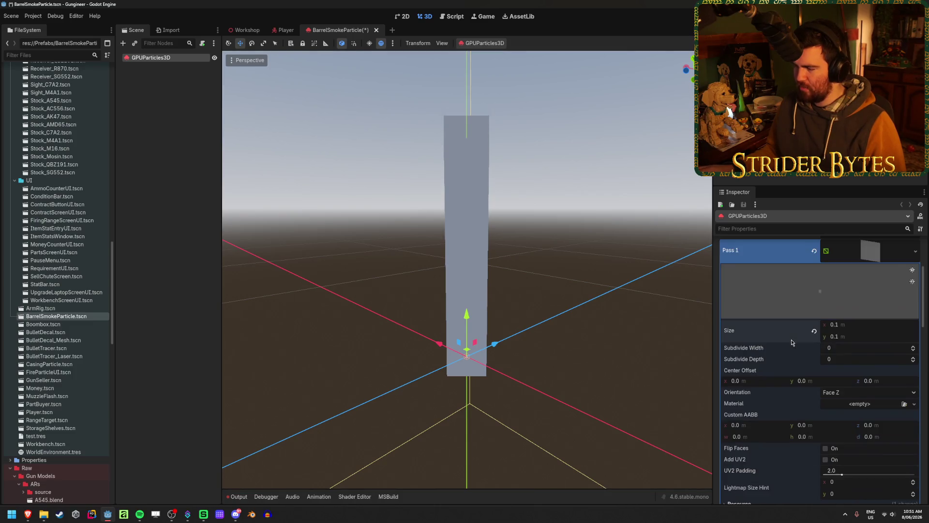
pyautogui.scroll(-1, 791, 342)
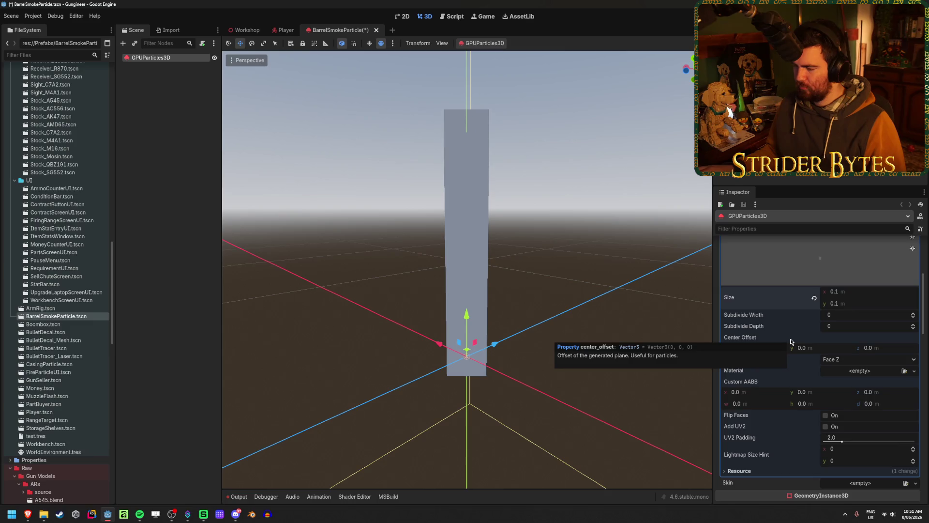
pyautogui.scroll(3, 791, 341)
pyautogui.scroll(-2, 791, 342)
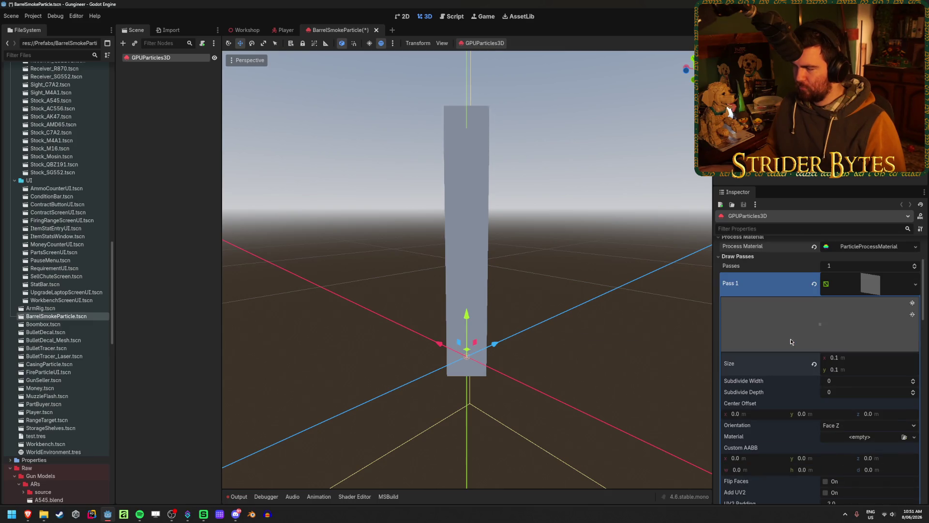
pyautogui.scroll(-4, 790, 342)
pyautogui.scroll(-4, 791, 341)
pyautogui.scroll(8, 757, 301)
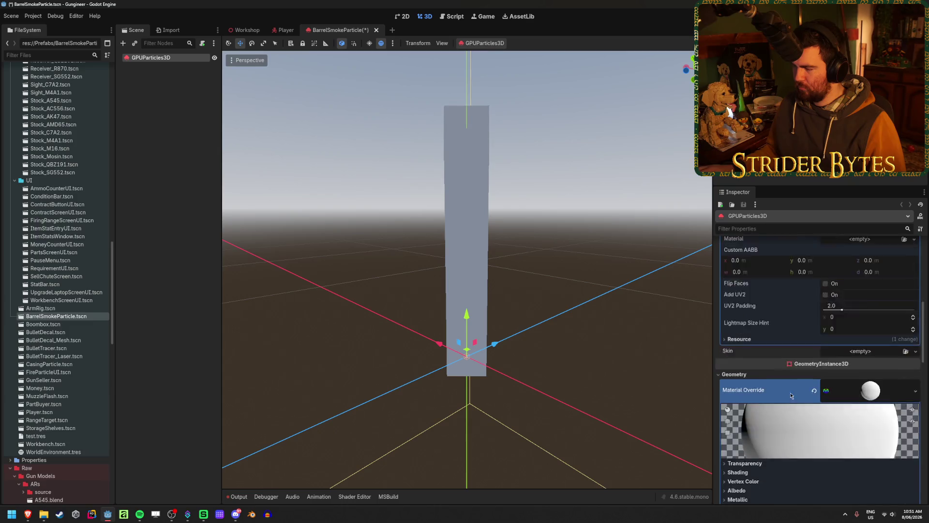
pyautogui.scroll(-6, 791, 402)
pyautogui.scroll(-1, 791, 400)
# Assign DefaultParticle.png as the override material's Albedo texture.
pyautogui.click(740, 340)
pyautogui.click(740, 340)
pyautogui.click(742, 340)
pyautogui.click(740, 340)
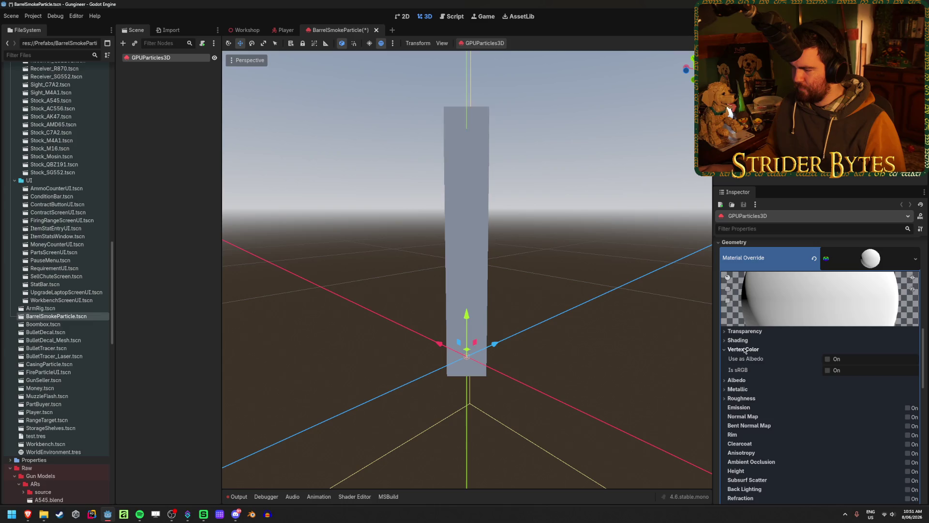
pyautogui.click(737, 358)
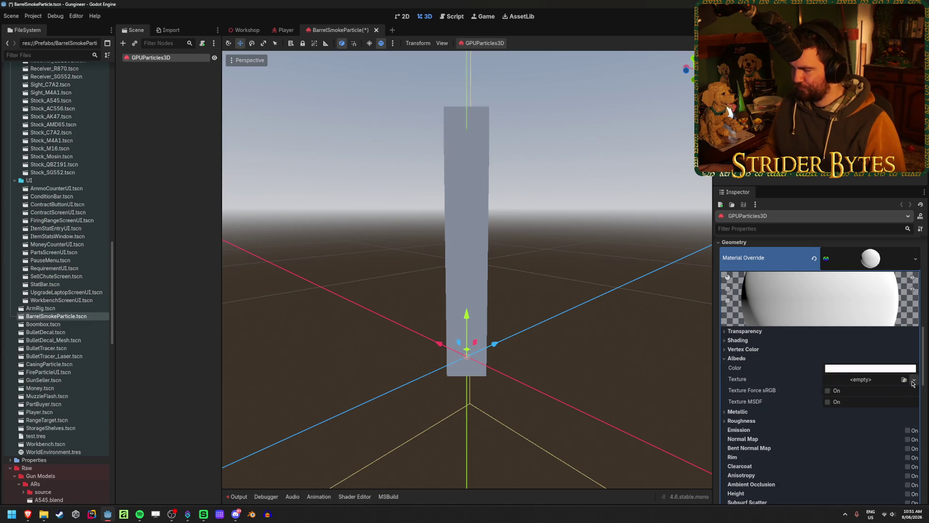
pyautogui.click(903, 379)
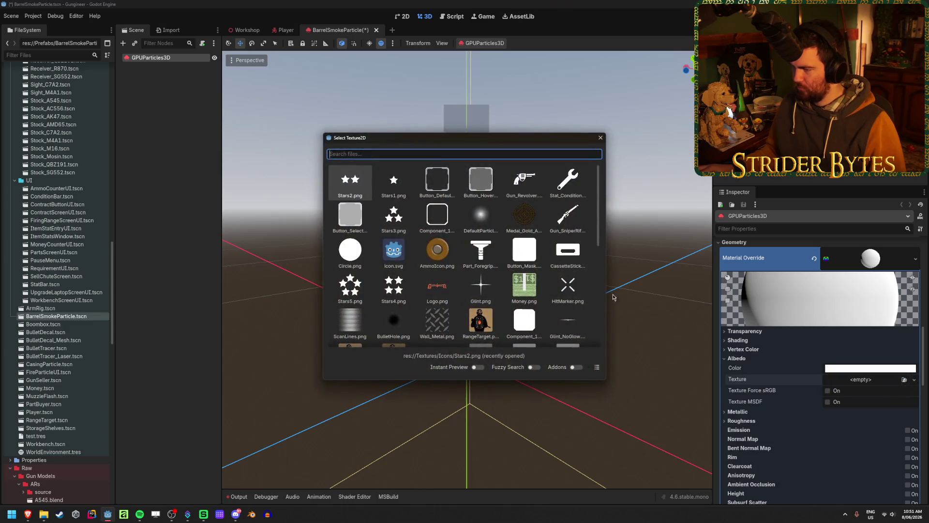
pyautogui.click(481, 215)
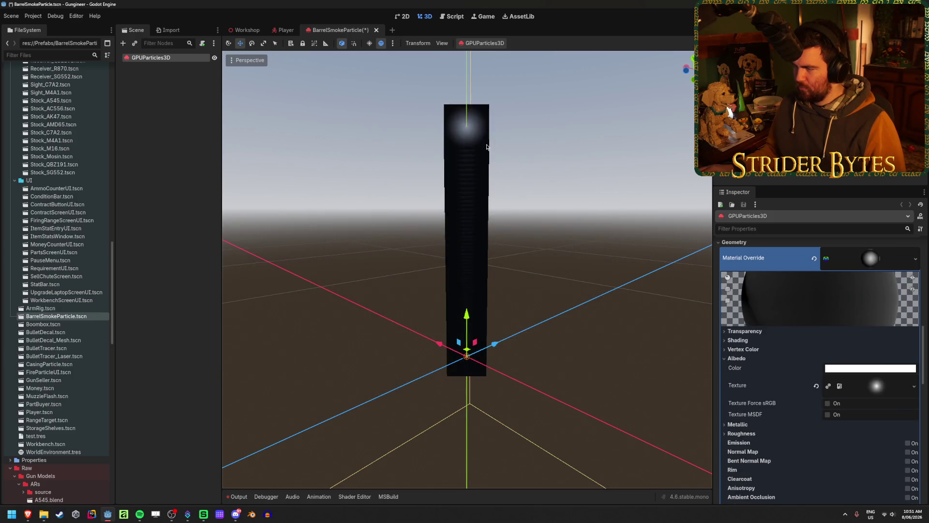
# Set the material's Transparency mode to Alpha.
pyautogui.click(743, 349)
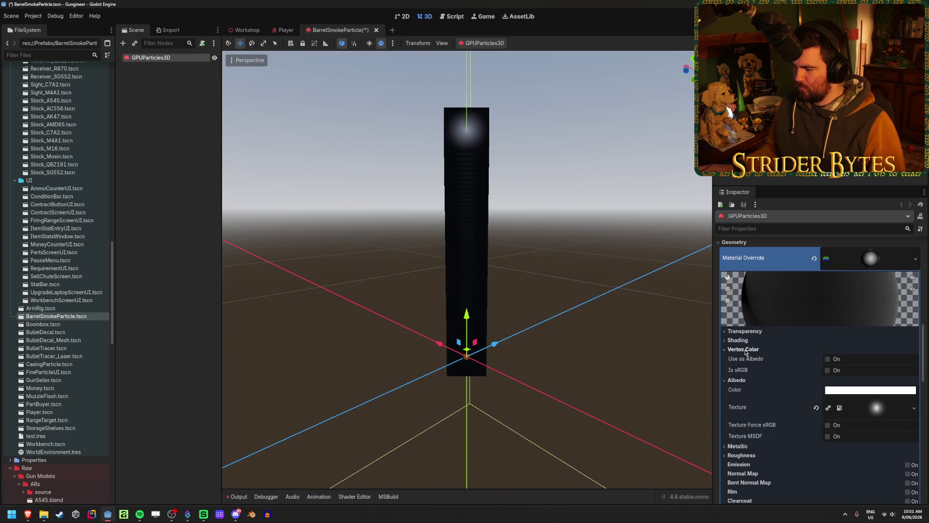
pyautogui.click(741, 340)
pyautogui.click(744, 331)
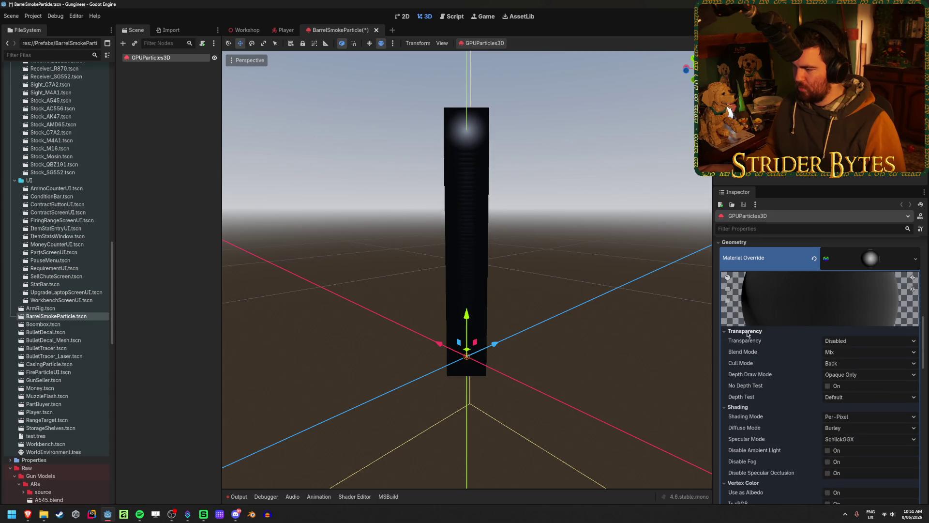
pyautogui.click(851, 340)
pyautogui.click(846, 363)
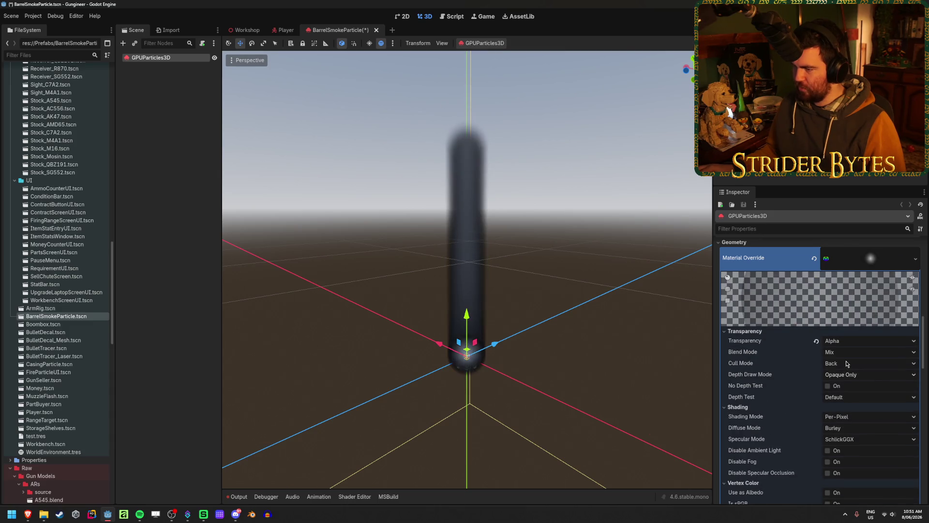
pyautogui.moveTo(484, 242)
pyautogui.mouseDown()
pyautogui.moveTo(435, 257)
pyautogui.moveTo(542, 256)
pyautogui.mouseUp()
pyautogui.scroll(-3, 821, 349)
pyautogui.scroll(15, 821, 348)
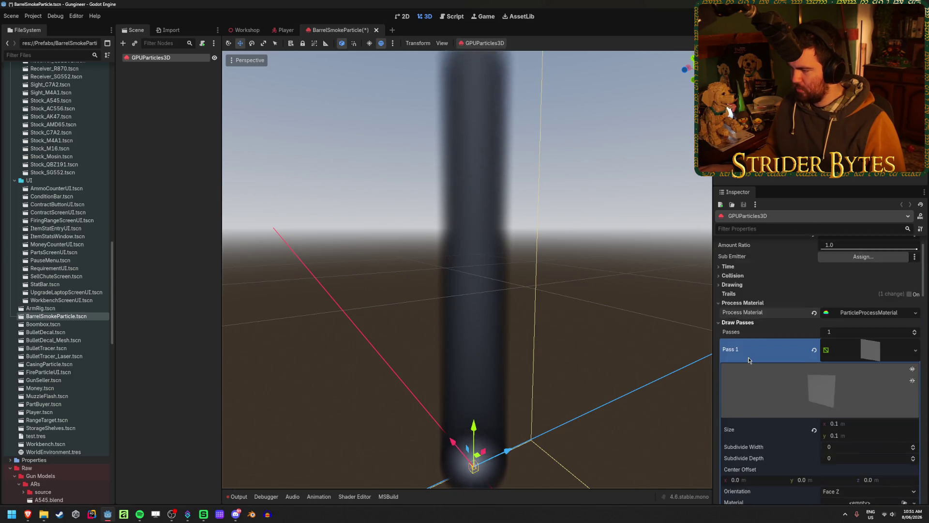
pyautogui.click(852, 346)
pyautogui.scroll(-5, 746, 440)
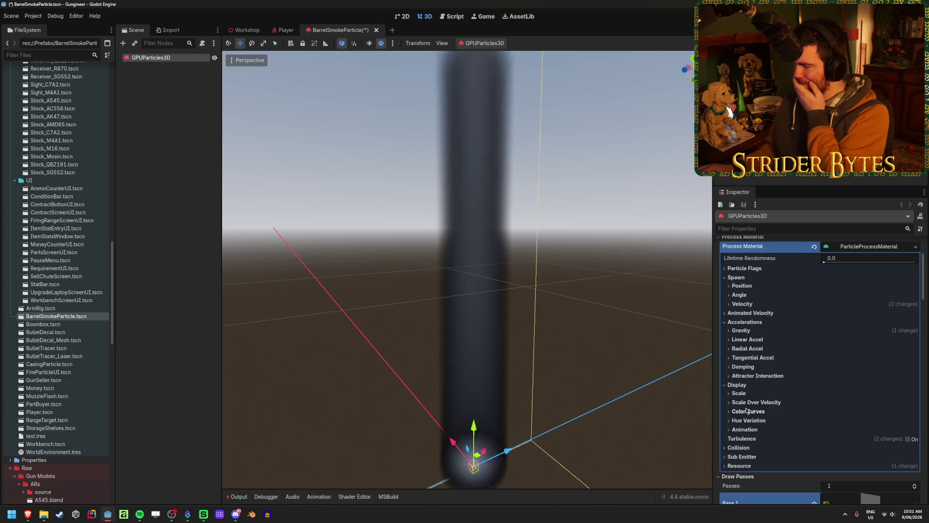
pyautogui.scroll(-5, 750, 407)
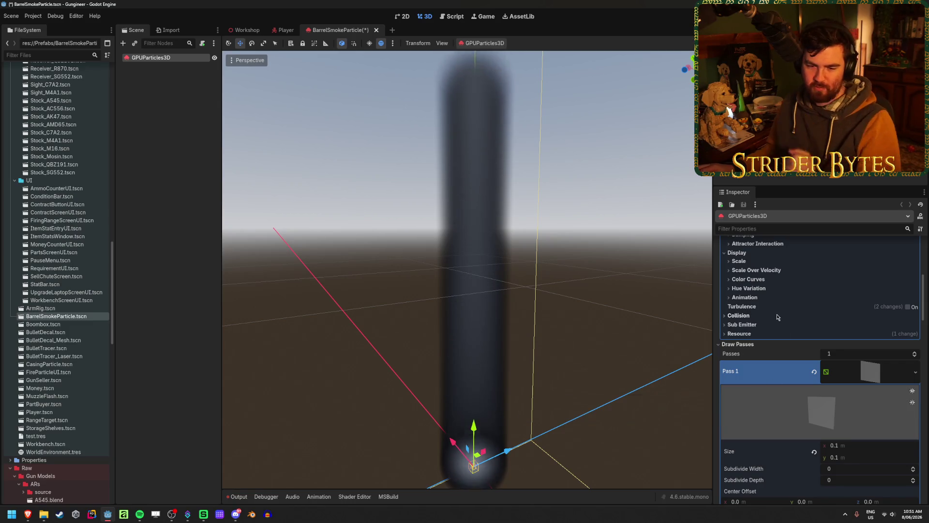
pyautogui.scroll(-5, 769, 314)
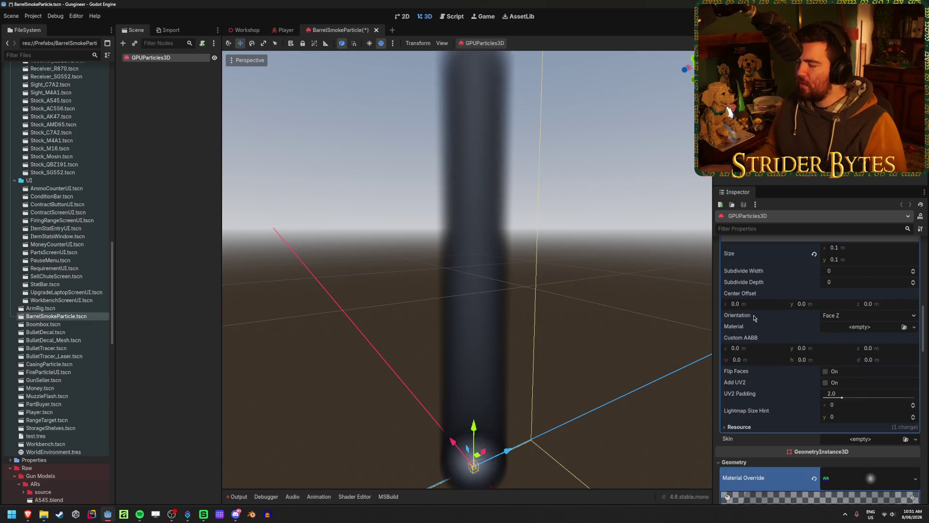
pyautogui.scroll(-10, 759, 309)
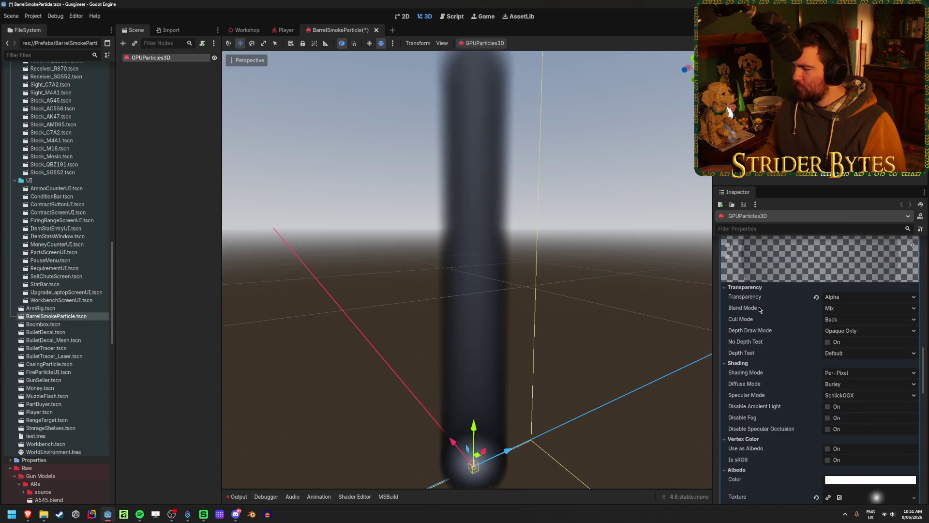
pyautogui.scroll(-2, 759, 309)
pyautogui.click(866, 339)
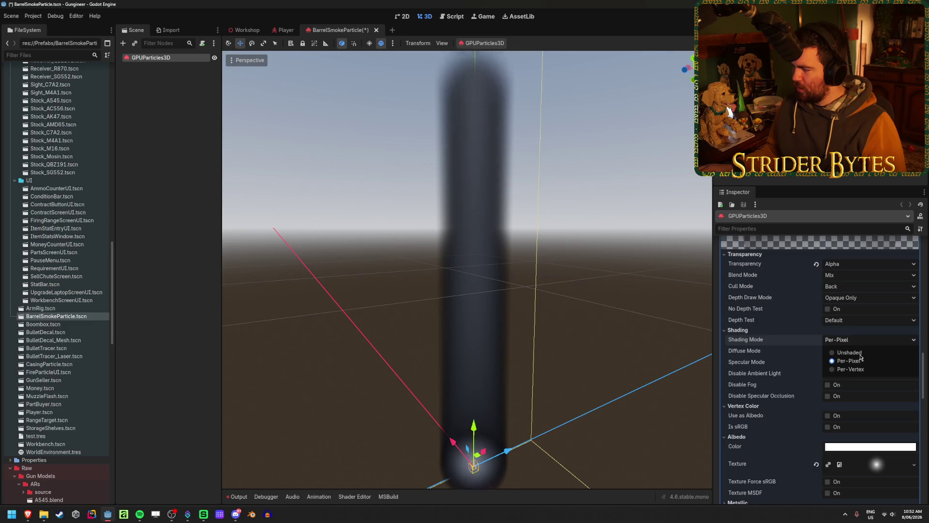
pyautogui.click(860, 353)
pyautogui.scroll(-5, 521, 276)
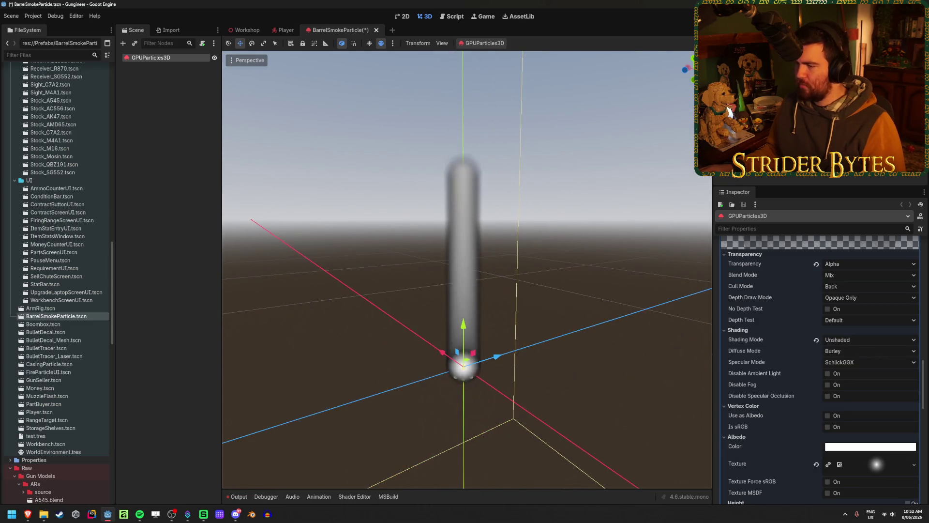
pyautogui.scroll(6, 456, 366)
pyautogui.scroll(-5, 422, 283)
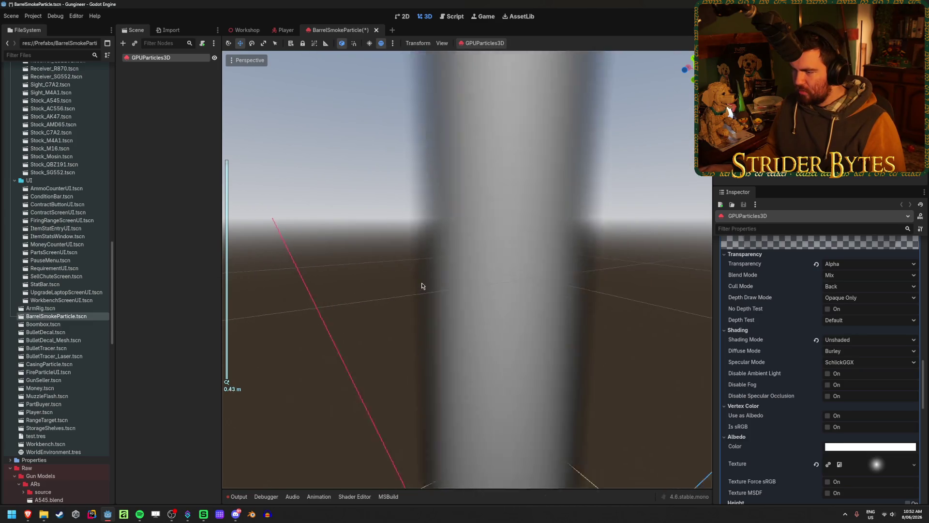
pyautogui.scroll(3, 445, 288)
pyautogui.scroll(-2, 755, 348)
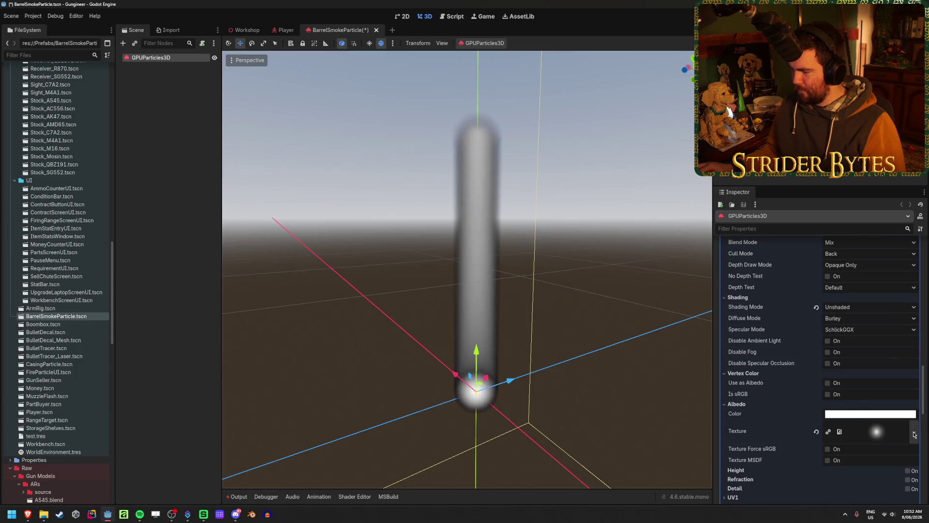
# Lower the Albedo Color's alpha to about 0.157 in the colour picker.
pyautogui.click(869, 415)
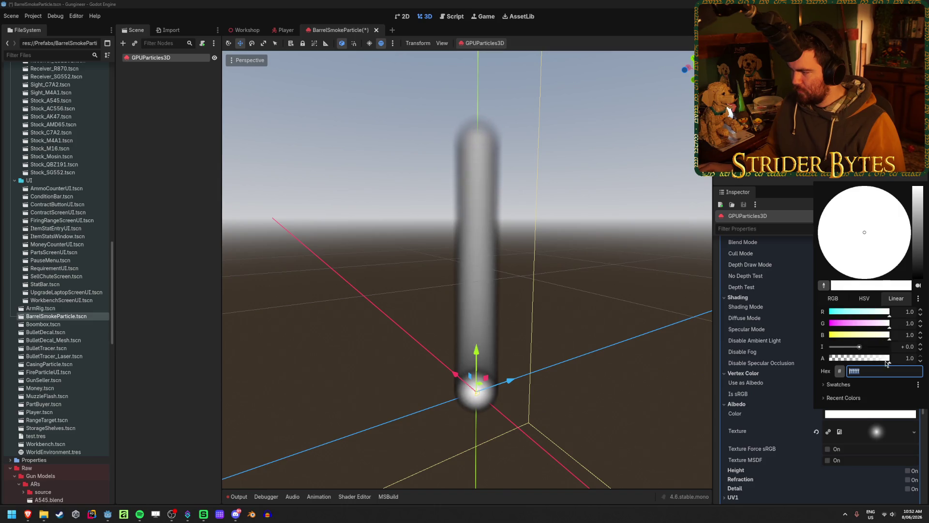
pyautogui.click(847, 358)
pyautogui.click(848, 361)
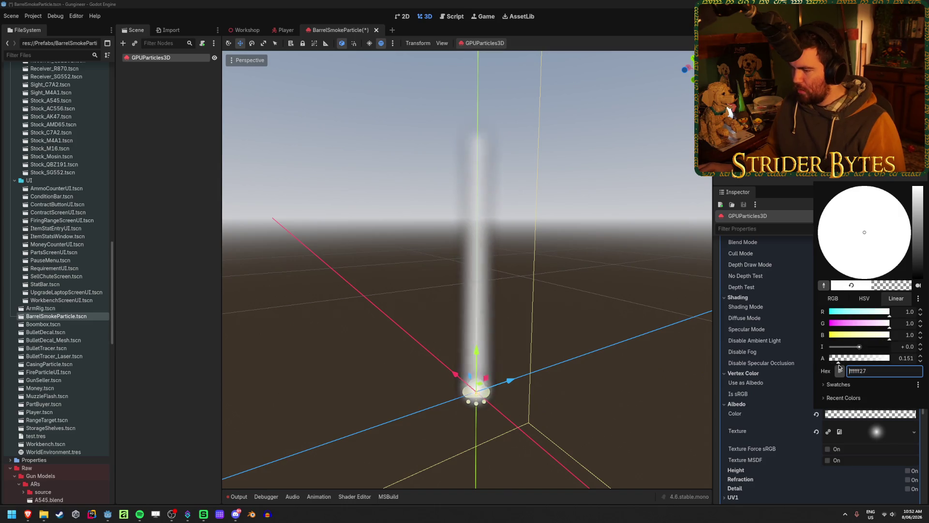
pyautogui.moveTo(848, 368); pyautogui.dragTo(839, 369)
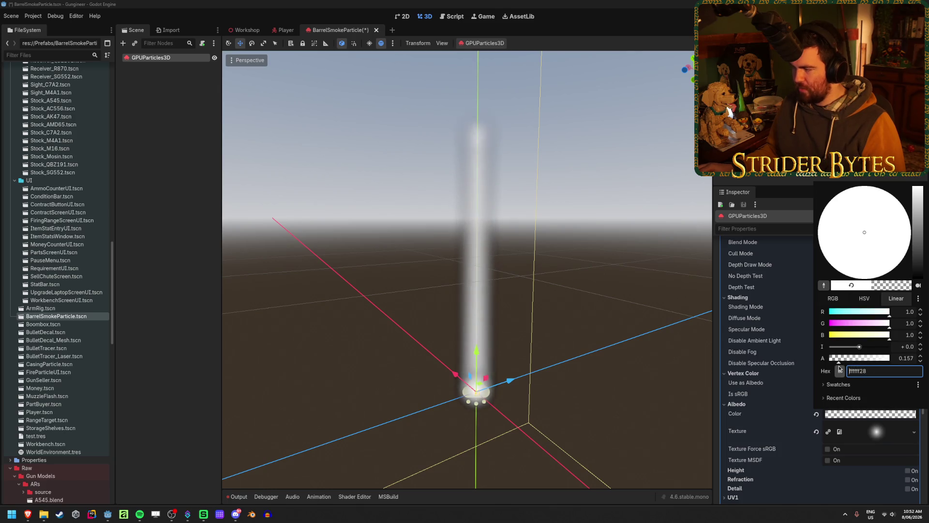
pyautogui.click(871, 303)
pyautogui.click(893, 302)
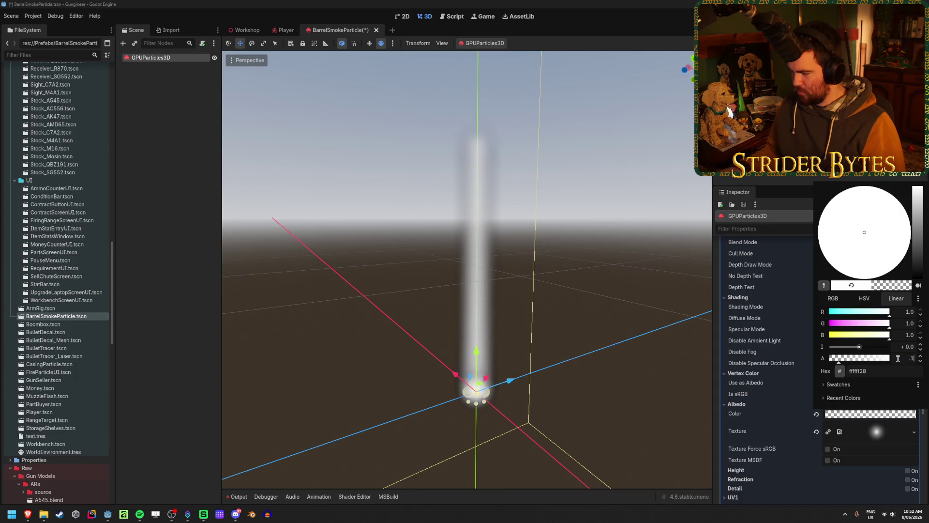
pyautogui.press('Escape')
pyautogui.moveTo(571, 218)
pyautogui.mouseDown()
pyautogui.moveTo(542, 232)
pyautogui.moveTo(513, 222)
pyautogui.moveTo(564, 208)
pyautogui.mouseUp()
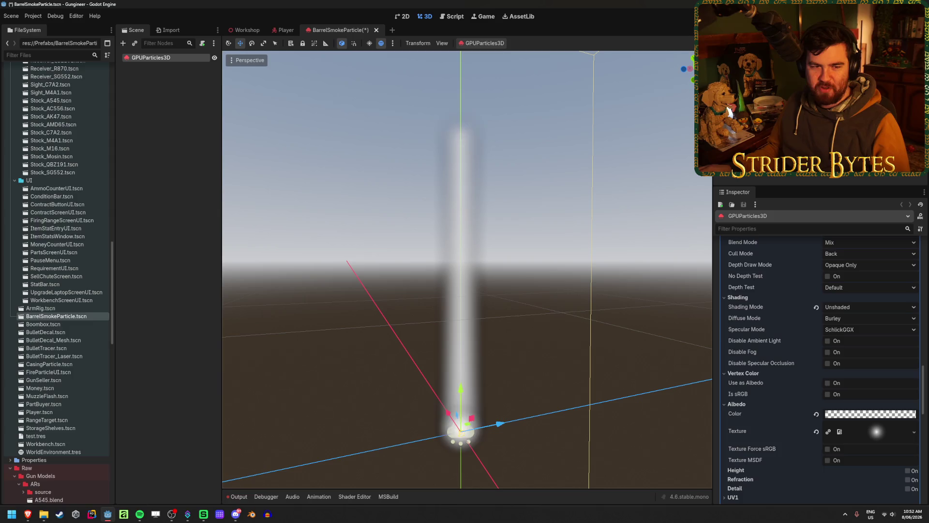
# Save the BarrelSmokeParticle scene with Ctrl+S.
pyautogui.hotkey('ctrl', 's')
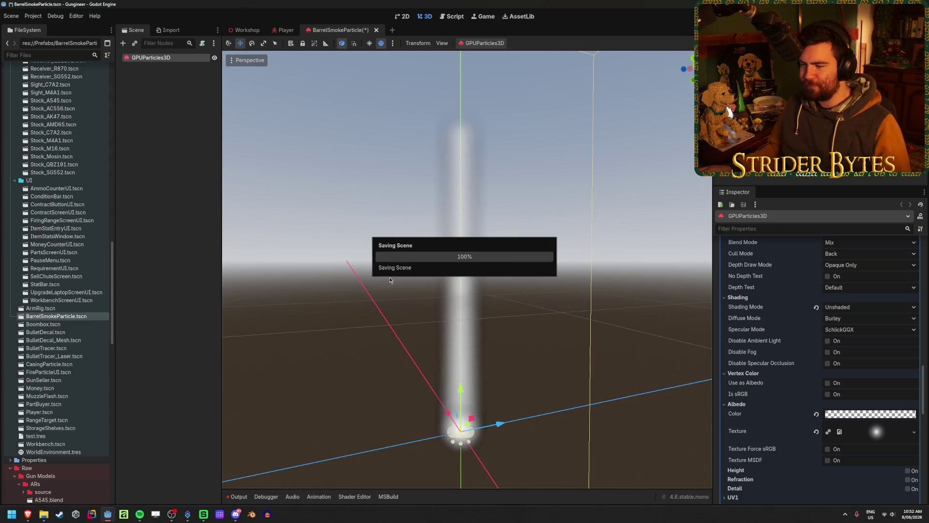
pyautogui.click(881, 353)
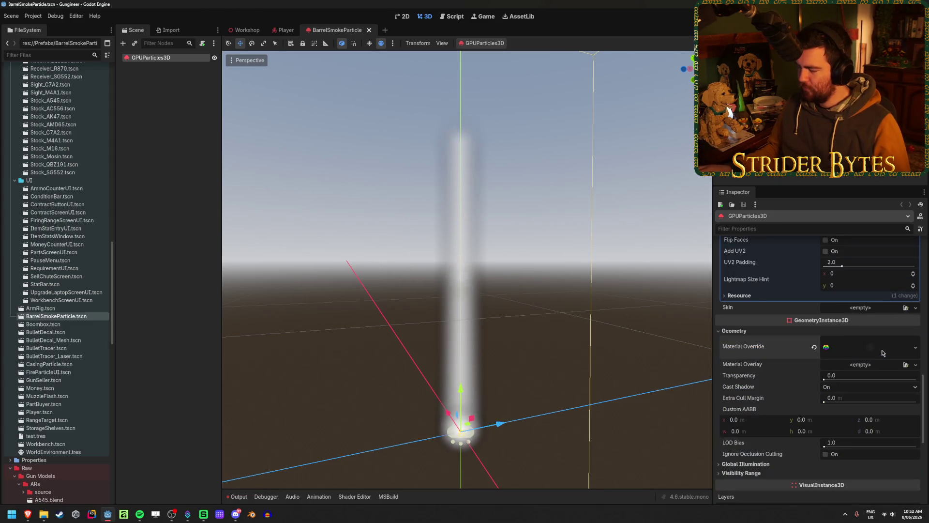
pyautogui.scroll(-1, 881, 352)
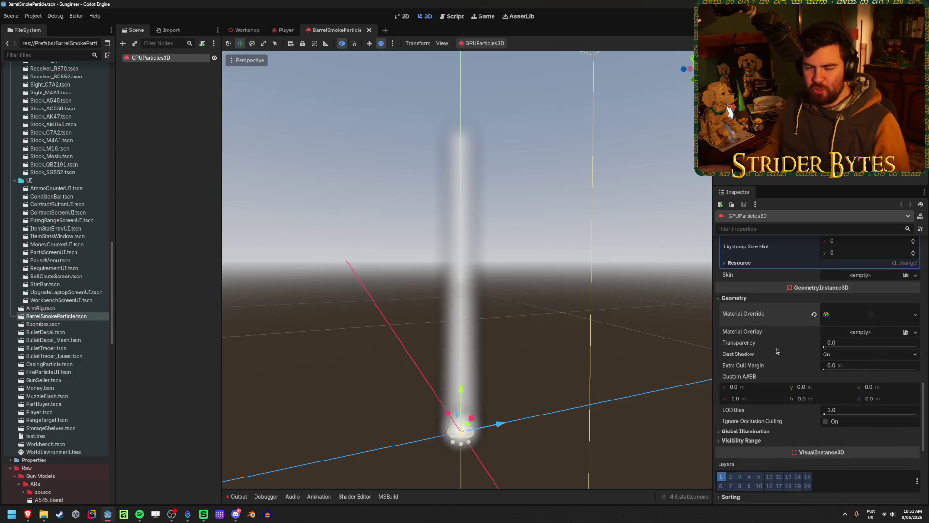
pyautogui.moveTo(776, 351)
pyautogui.scroll(4, 774, 346)
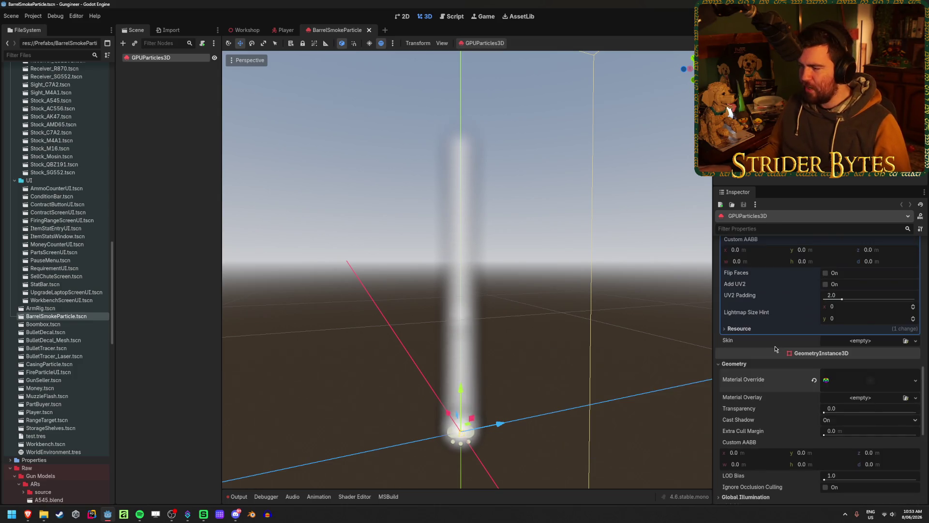
pyautogui.scroll(10, 780, 388)
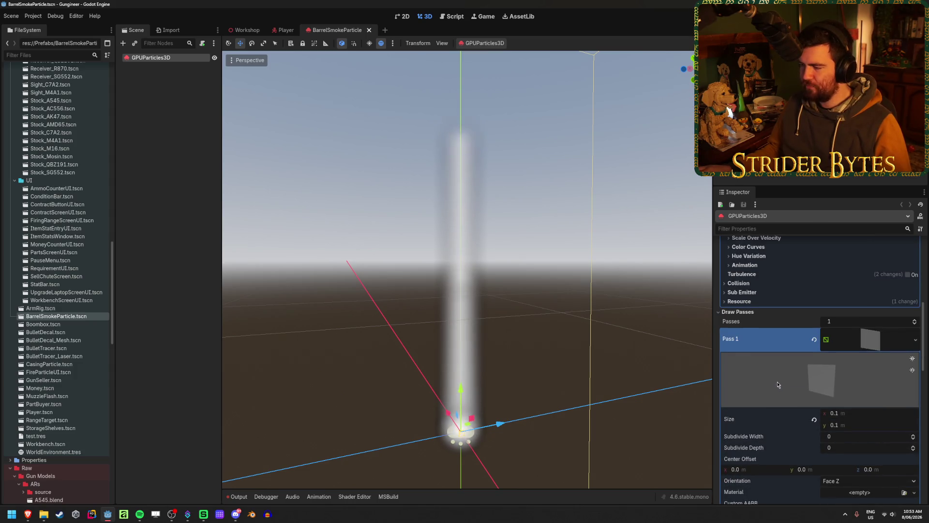
pyautogui.moveTo(776, 382)
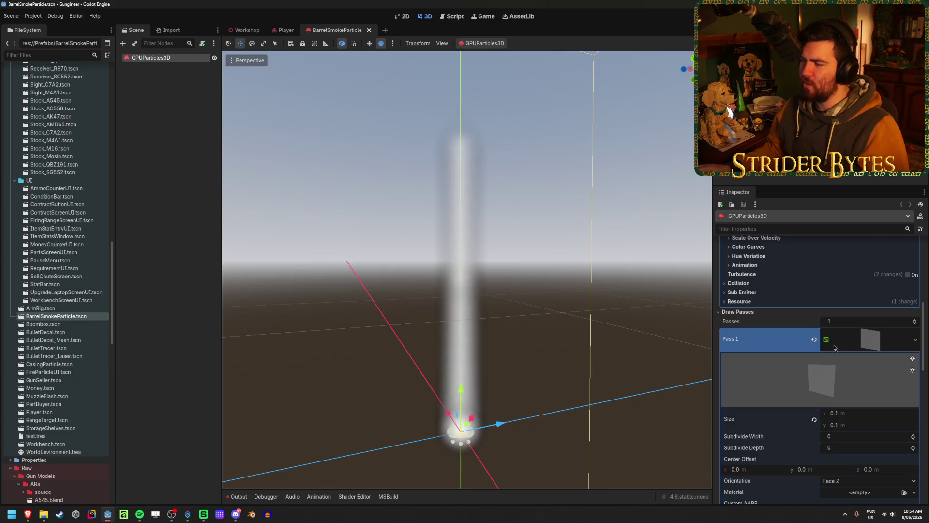
pyautogui.scroll(3, 755, 342)
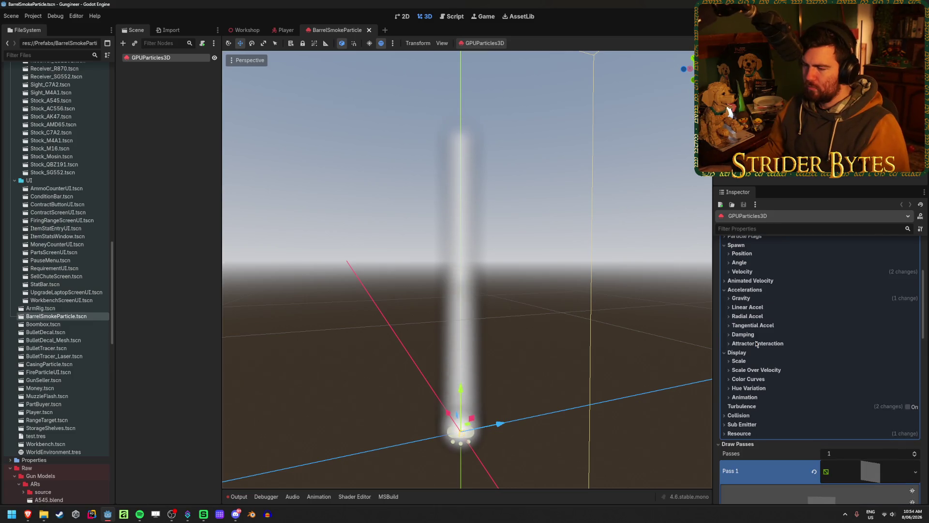
# Set the particle Amount to 10.
pyautogui.scroll(5, 847, 363)
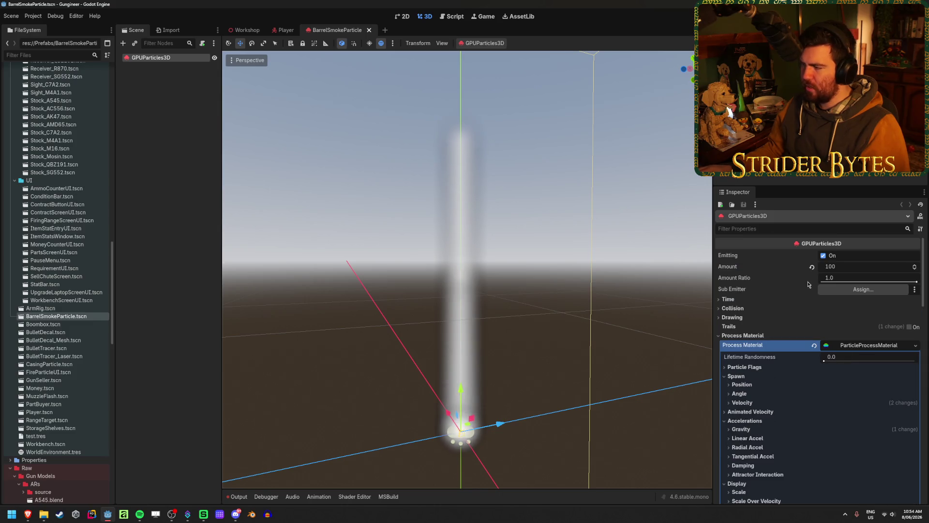
pyautogui.click(833, 268)
pyautogui.write('10')
pyautogui.press('Return')
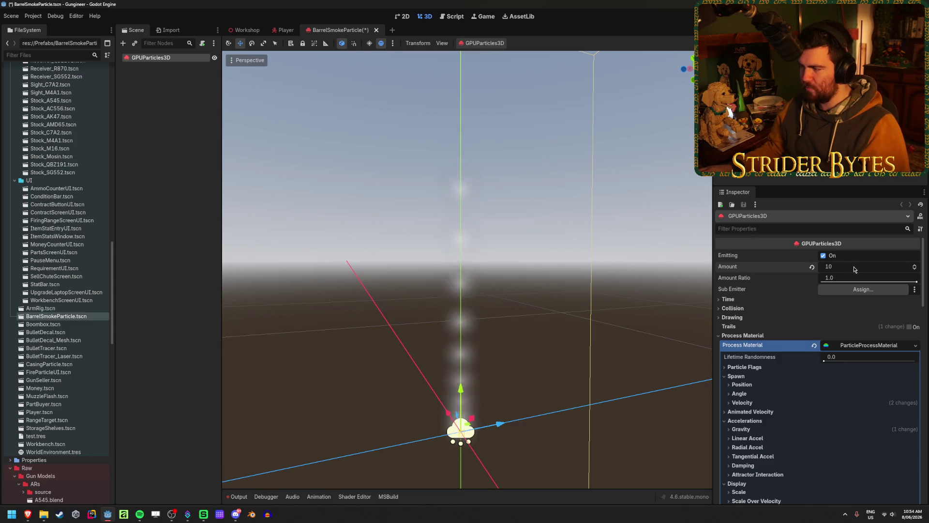
# Expand Time and set Lifetime to 5 seconds.
pyautogui.click(740, 300)
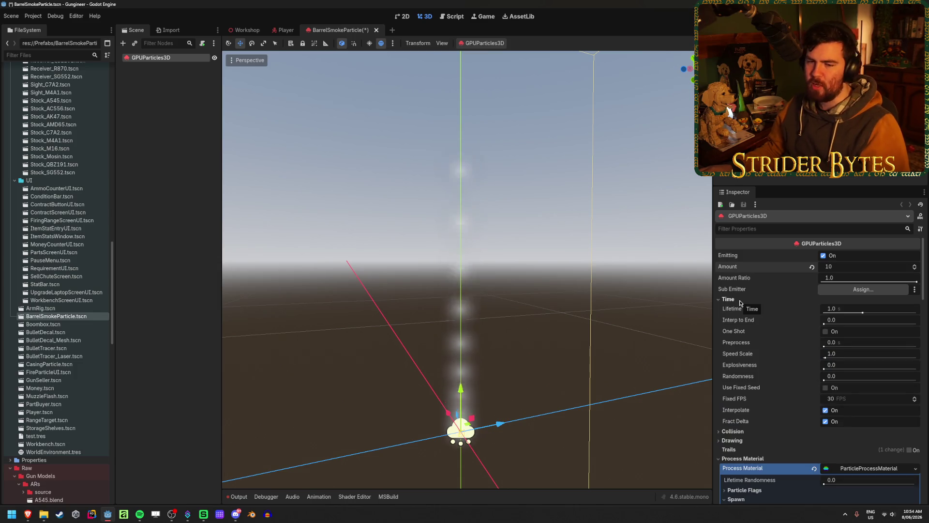
pyautogui.click(829, 308)
pyautogui.write('5')
pyautogui.press('Return')
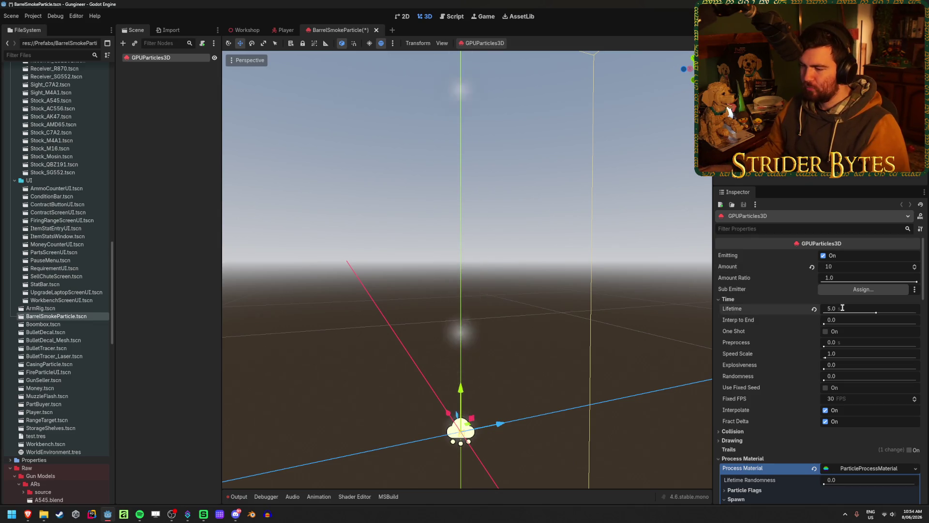
# Try Amount values of 100 and 1, then settle back on 10.
pyautogui.click(839, 266)
pyautogui.write('100')
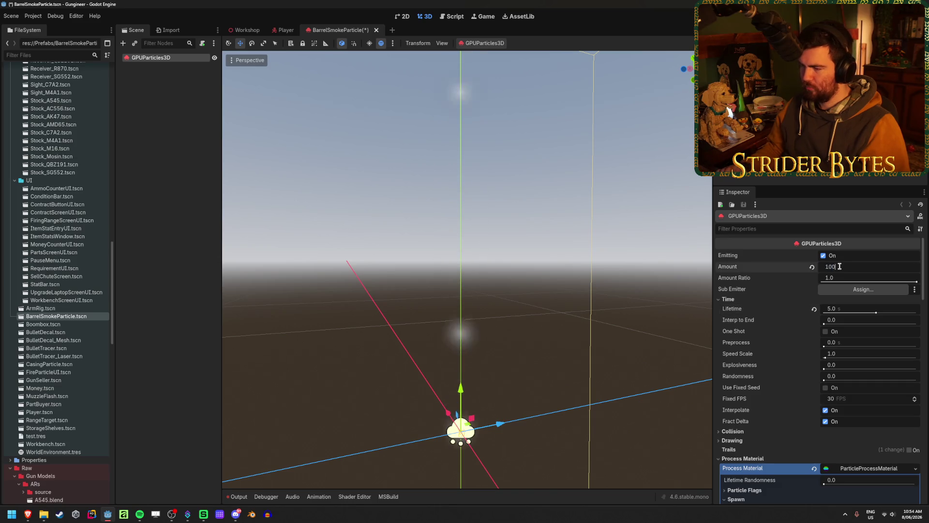
pyautogui.press('Return')
pyautogui.click(845, 266)
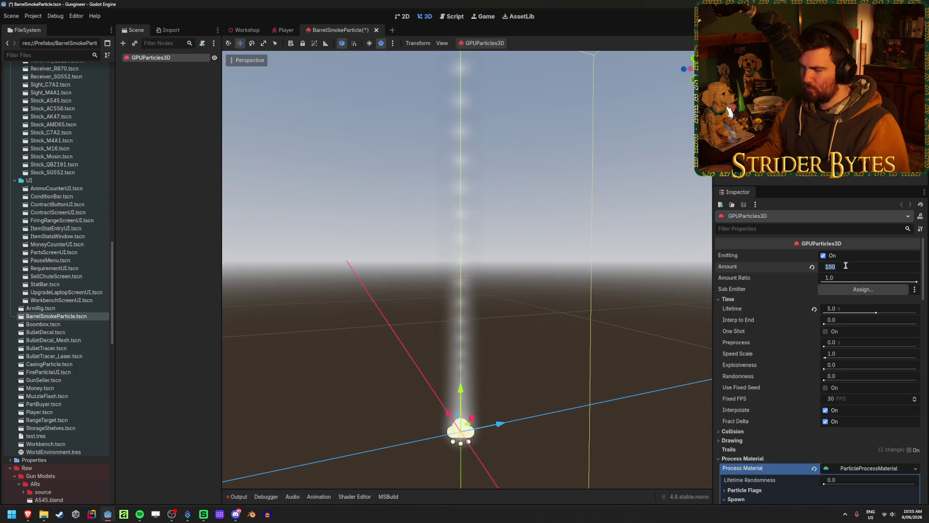
pyautogui.write('1')
pyautogui.press('Return')
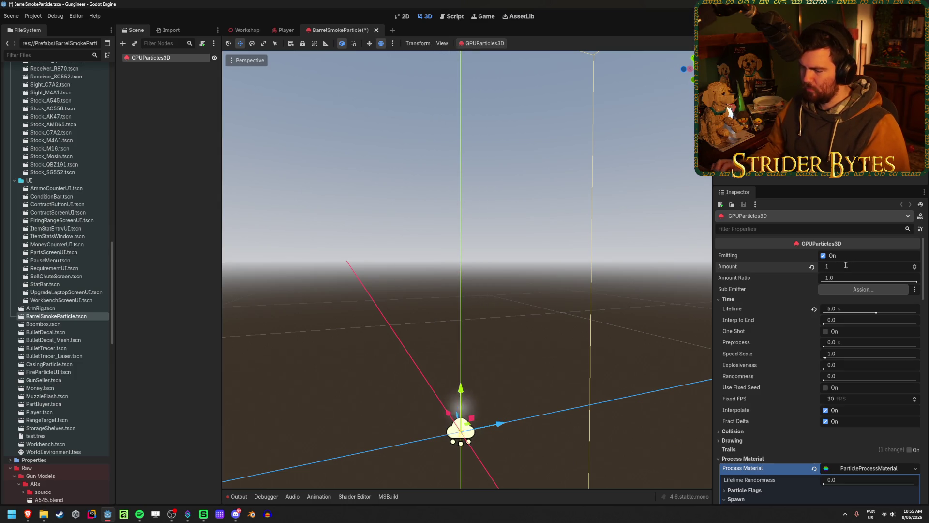
pyautogui.moveTo(464, 271)
pyautogui.mouseDown()
pyautogui.moveTo(455, 290)
pyautogui.moveTo(435, 252)
pyautogui.moveTo(459, 280)
pyautogui.moveTo(472, 249)
pyautogui.moveTo(530, 263)
pyautogui.moveTo(537, 295)
pyautogui.moveTo(523, 261)
pyautogui.moveTo(531, 262)
pyautogui.mouseUp()
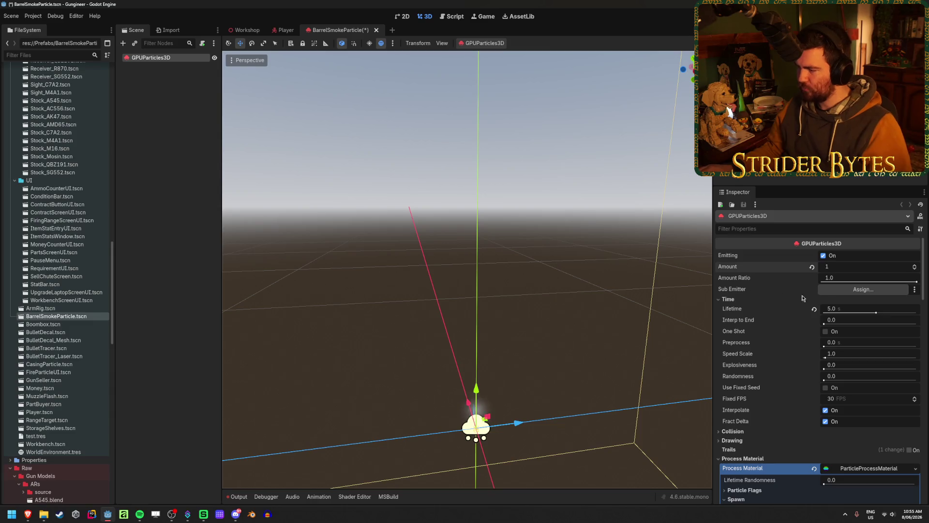
pyautogui.write('10')
pyautogui.press('Return')
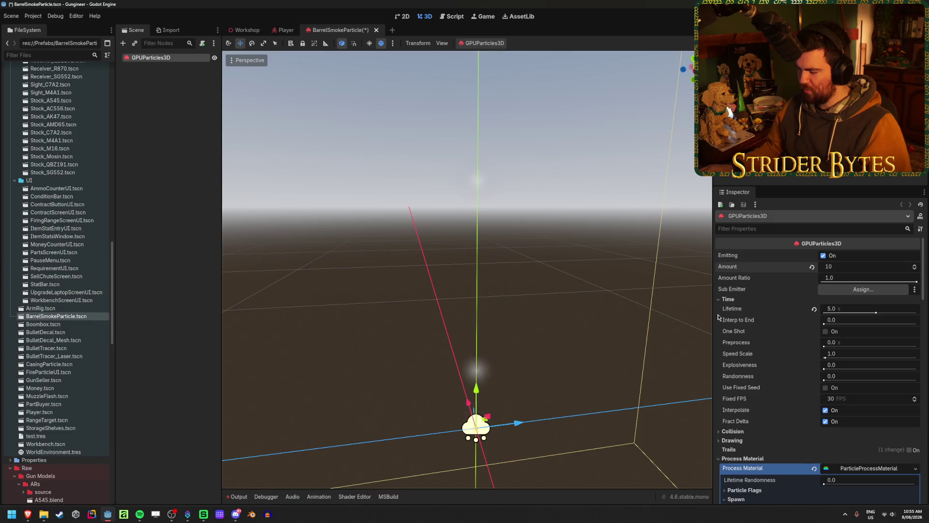
# Try Fixed FPS 60, then undo it back to 30.
pyautogui.scroll(-5, 808, 333)
pyautogui.moveTo(850, 266); pyautogui.dragTo(864, 265)
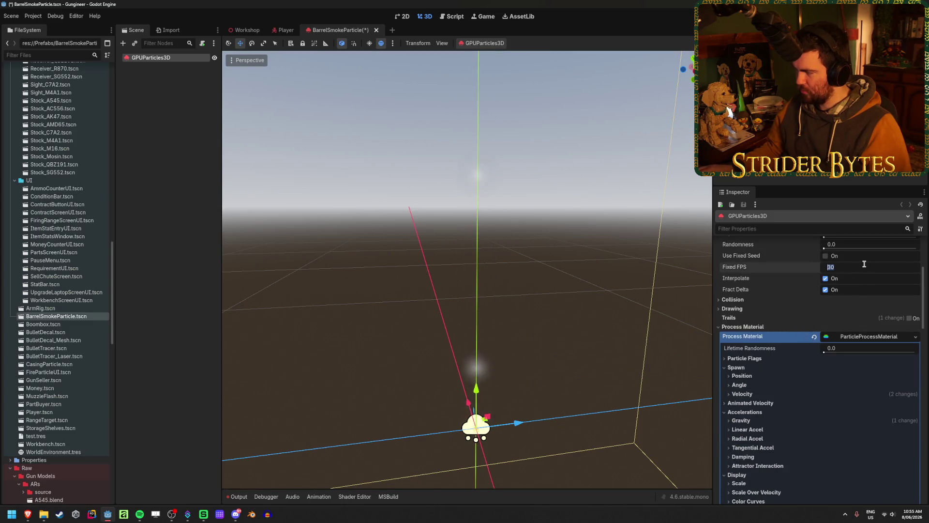
pyautogui.write('60')
pyautogui.hotkey('ctrl', 'z')
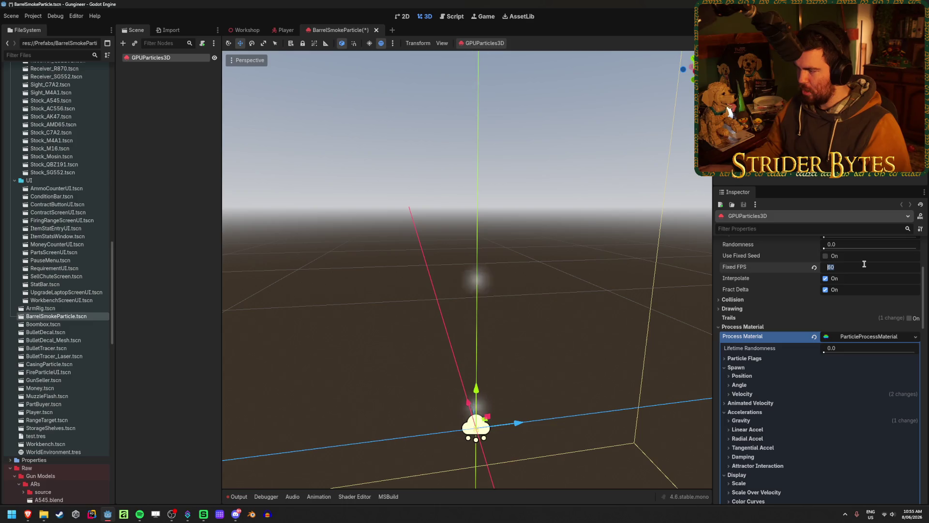
pyautogui.scroll(-3, 770, 351)
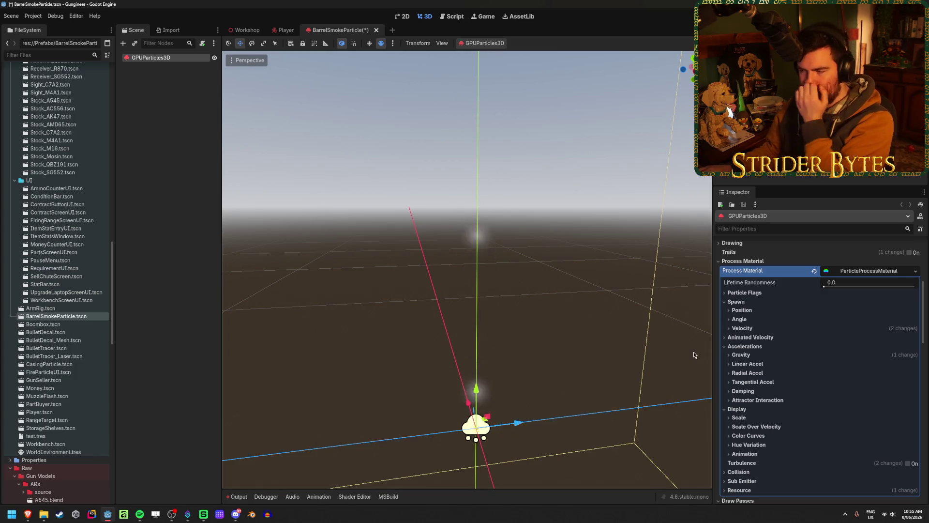
# Set the Gravity Y value to 0 and look over the Velocity settings.
pyautogui.click(756, 356)
pyautogui.click(828, 374)
pyautogui.write('0')
pyautogui.press('Return')
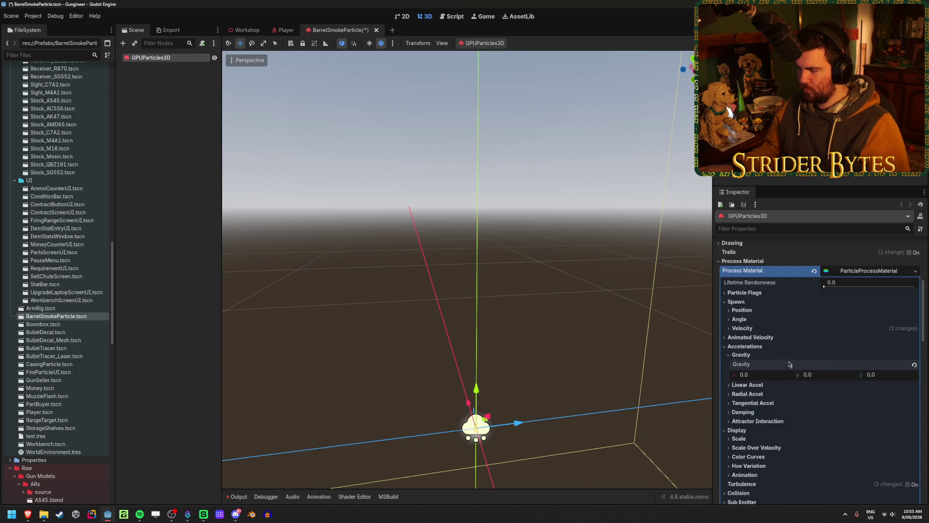
pyautogui.click(751, 329)
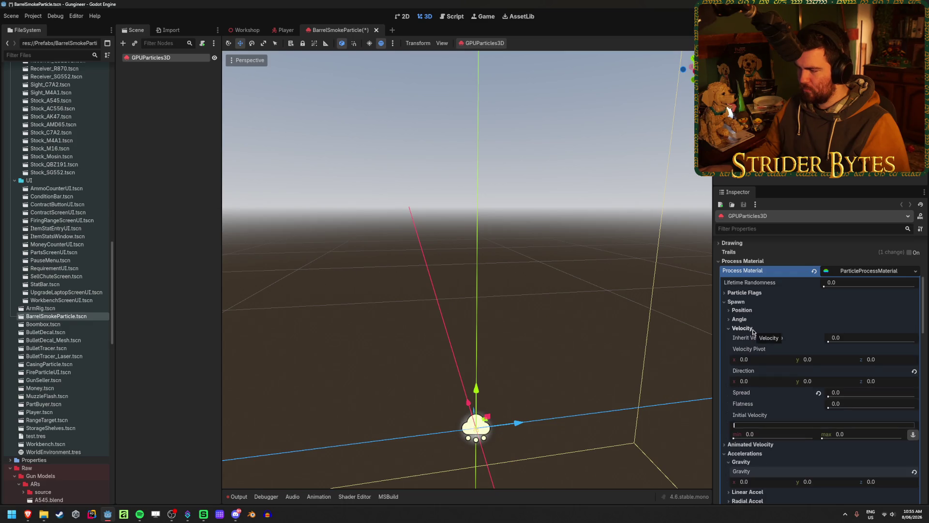
pyautogui.scroll(-3, 753, 332)
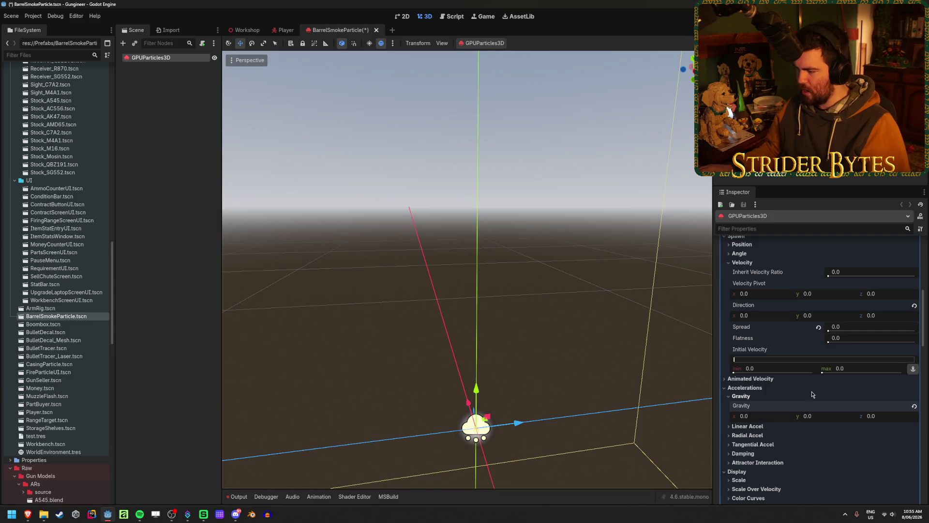
pyautogui.click(742, 263)
# Raise Gravity Y to 0.5, then reduce it to 0.25 and collapse Gravity.
pyautogui.click(823, 305)
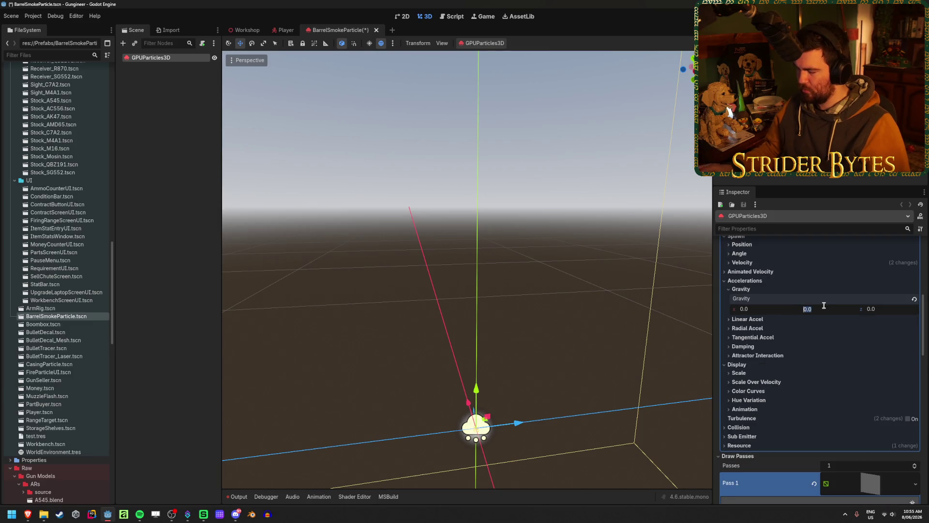
pyautogui.write('0.5')
pyautogui.press('Return')
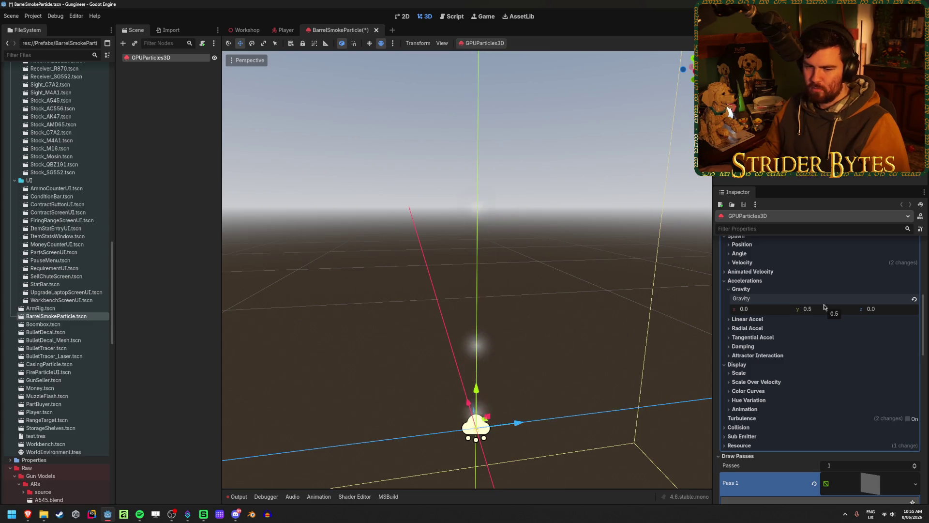
pyautogui.click(824, 305)
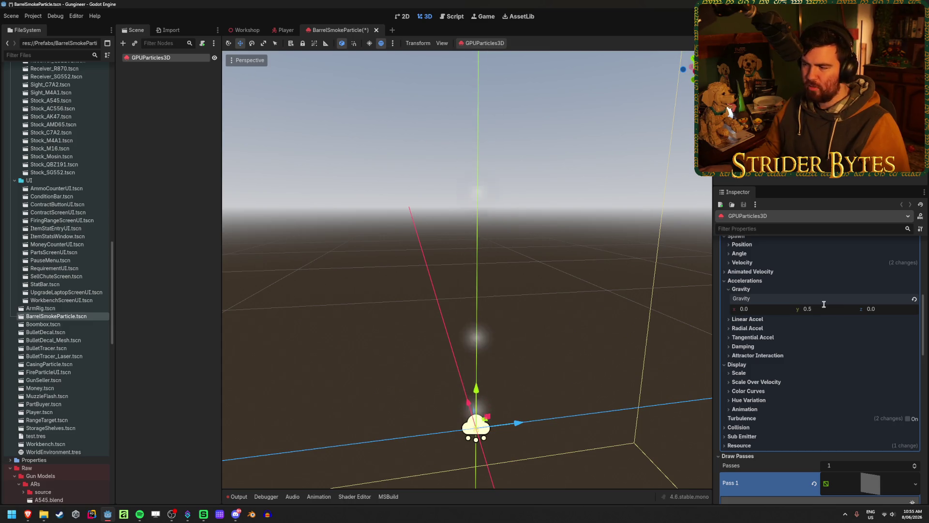
pyautogui.write('0.25')
pyautogui.press('Return')
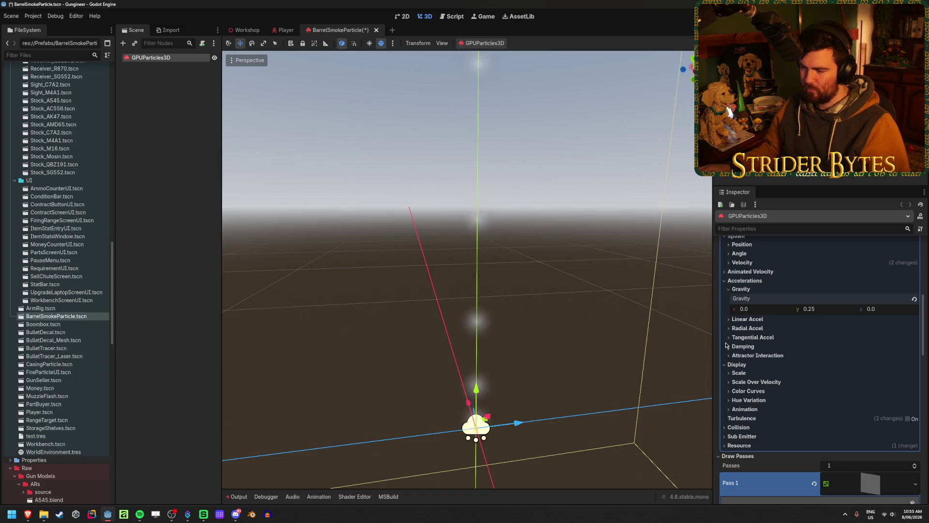
pyautogui.click(746, 290)
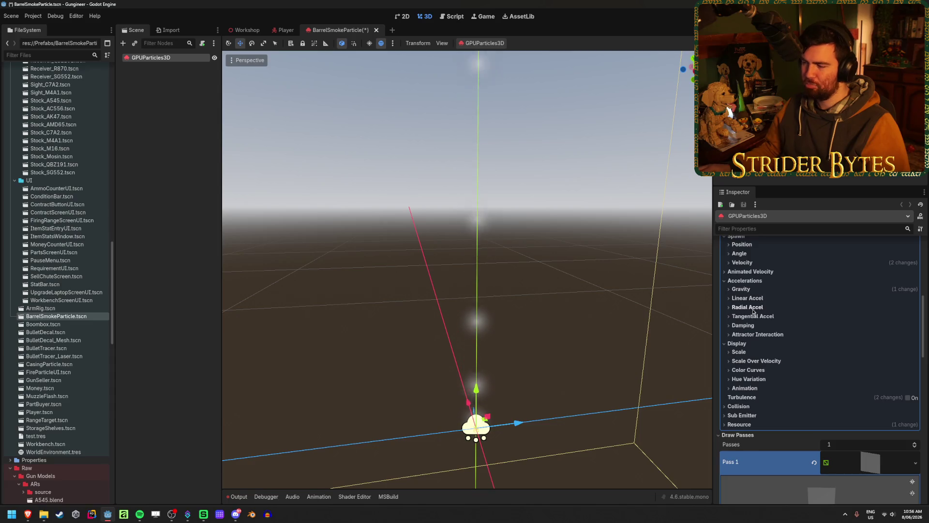
pyautogui.scroll(4, 763, 324)
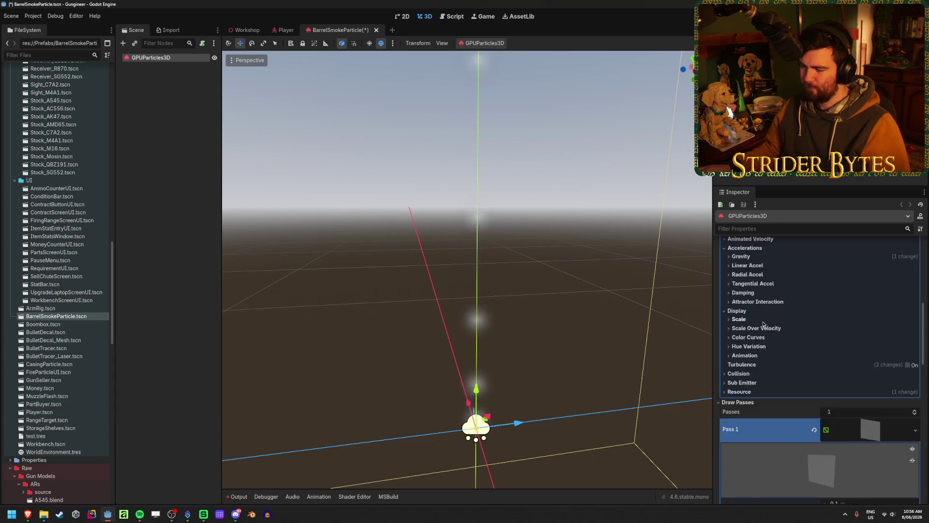
pyautogui.scroll(-3, 763, 324)
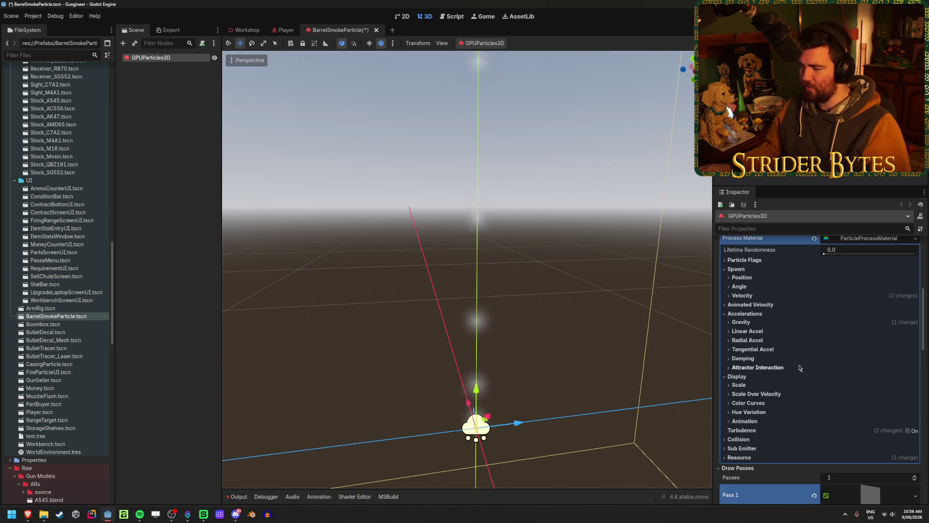
pyautogui.click(908, 430)
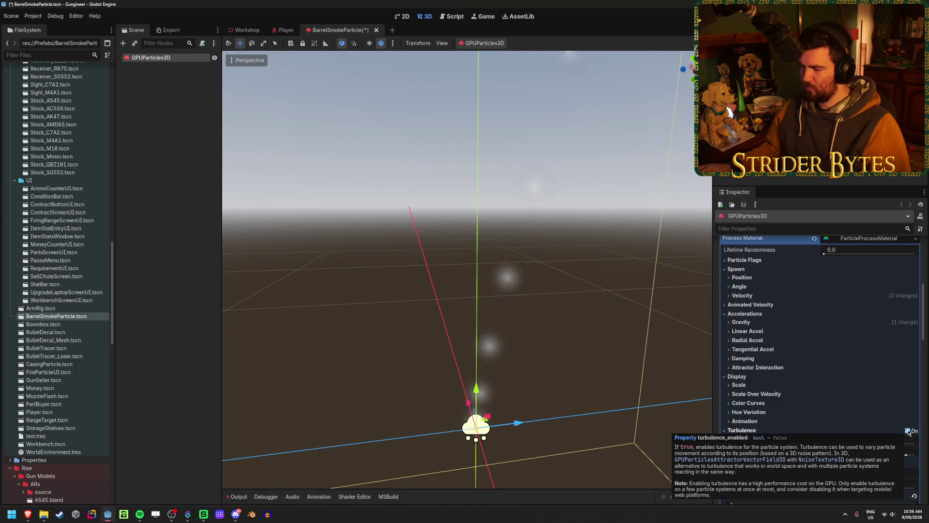
pyautogui.click(908, 430)
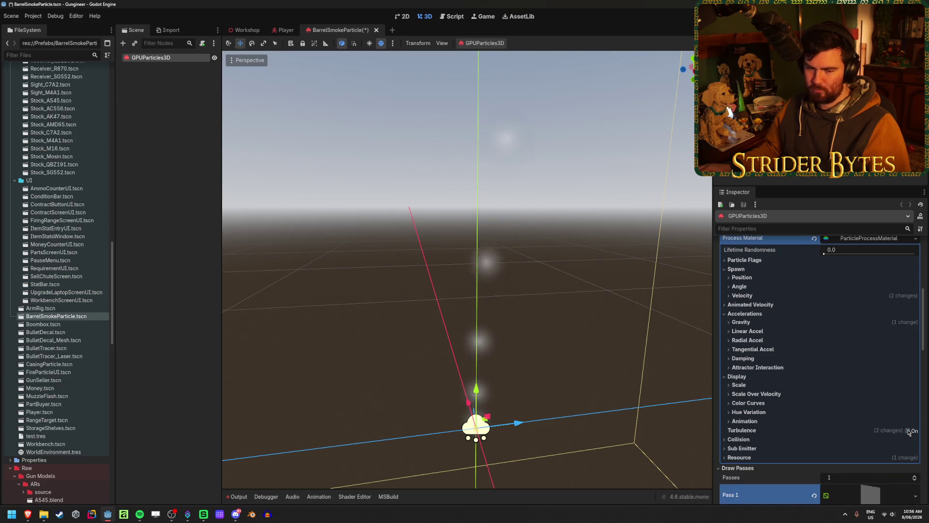
pyautogui.scroll(-2, 862, 351)
pyautogui.scroll(3, 862, 351)
pyautogui.scroll(-1, 862, 352)
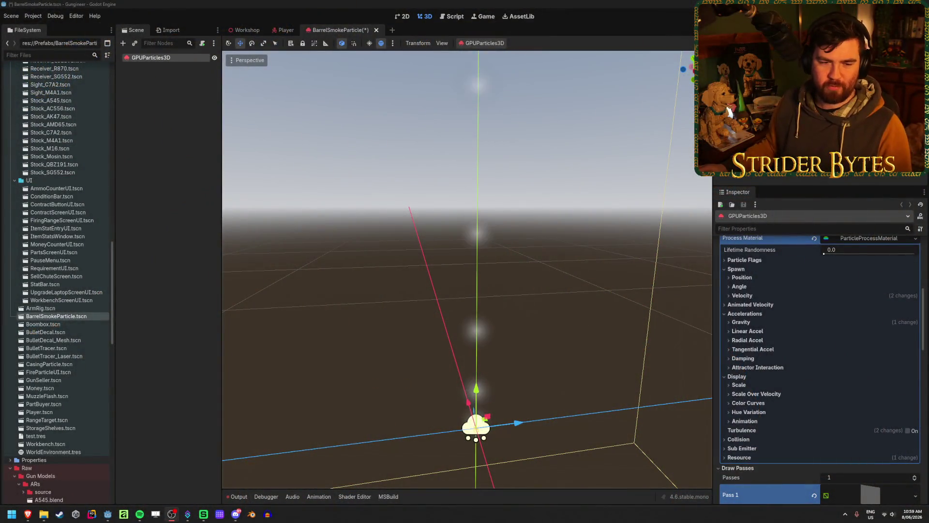
pyautogui.hotkey('ctrl', 's')
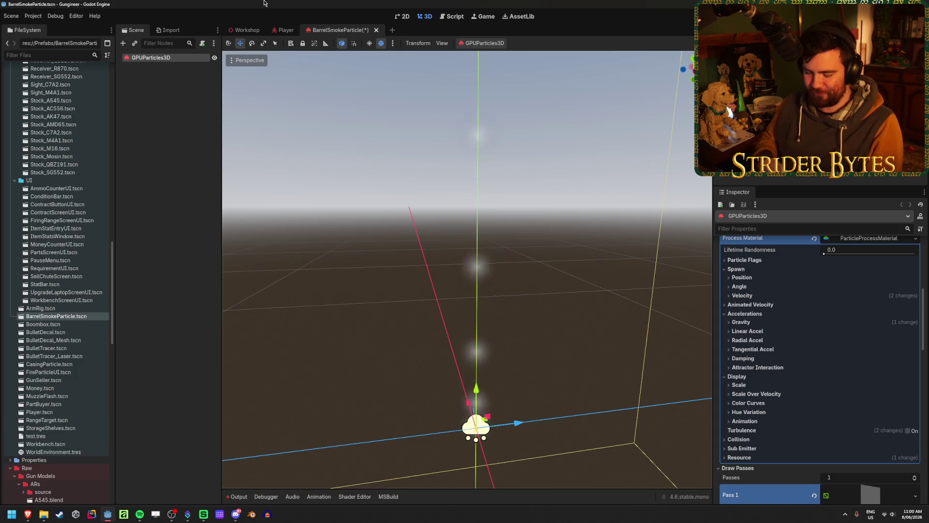
# Save the BarrelSmokeParticle scene with Ctrl+S and check the Velocity settings.
pyautogui.hotkey('ctrl', 's')
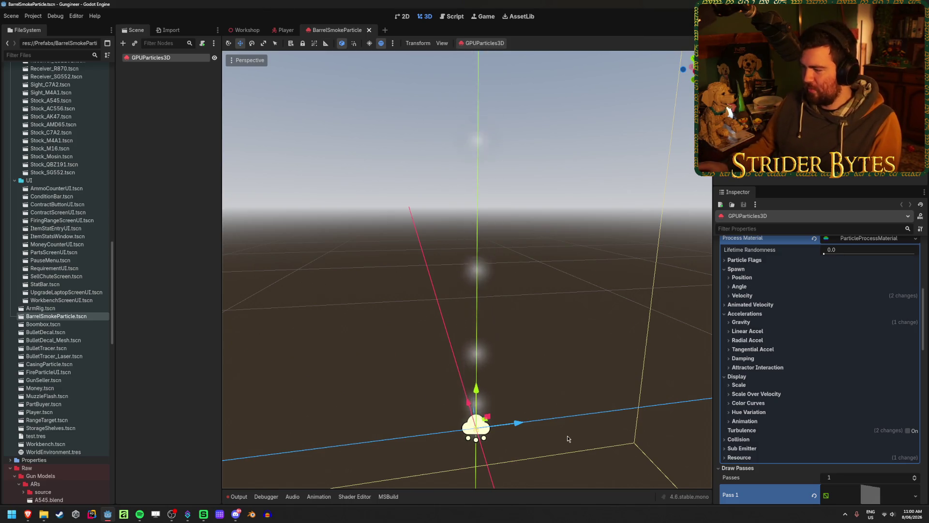
pyautogui.click(768, 295)
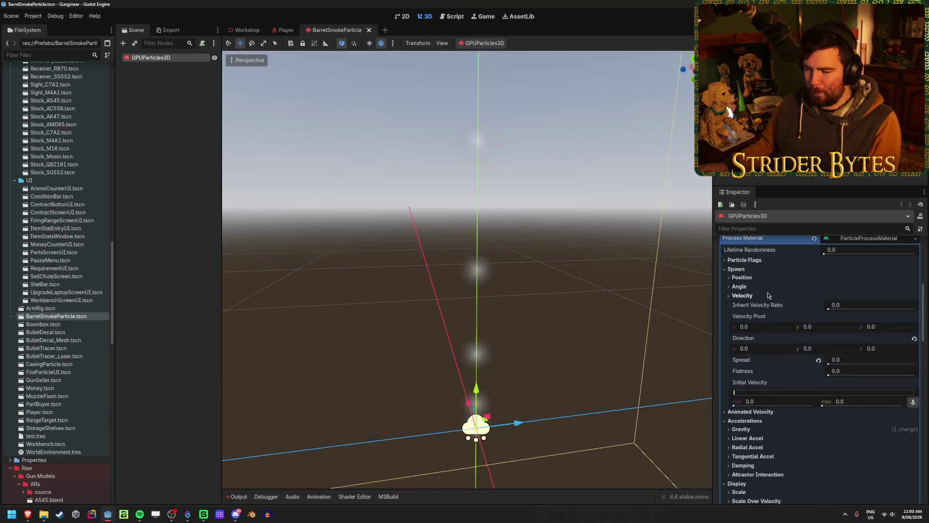
pyautogui.click(768, 296)
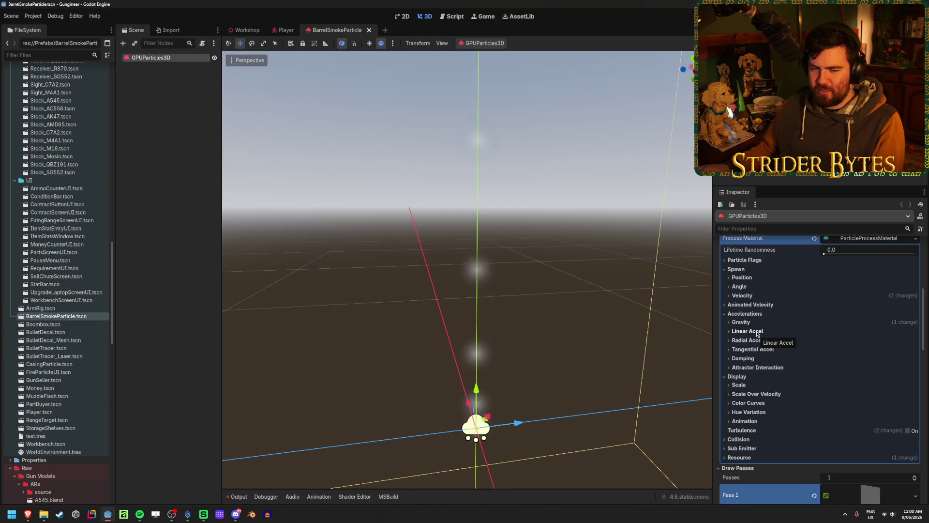
pyautogui.scroll(-3, 758, 333)
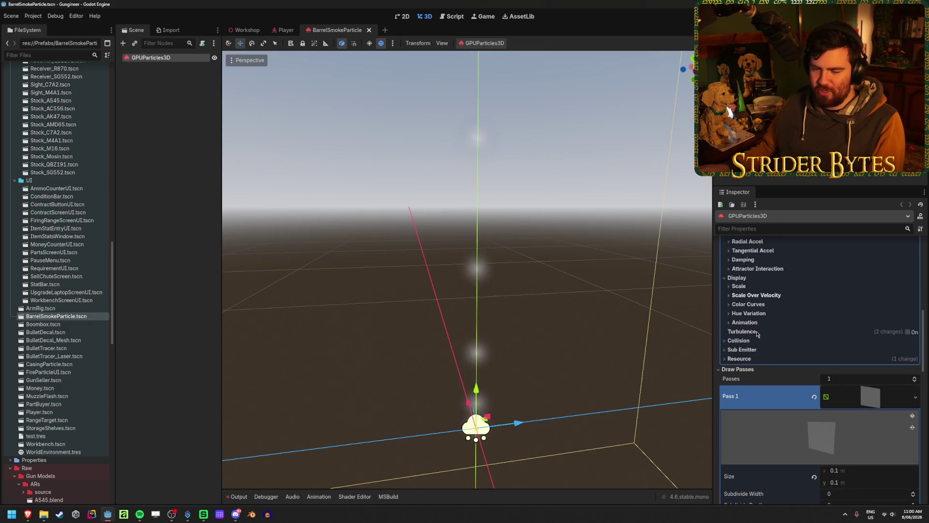
pyautogui.scroll(-4, 758, 334)
pyautogui.scroll(7, 758, 334)
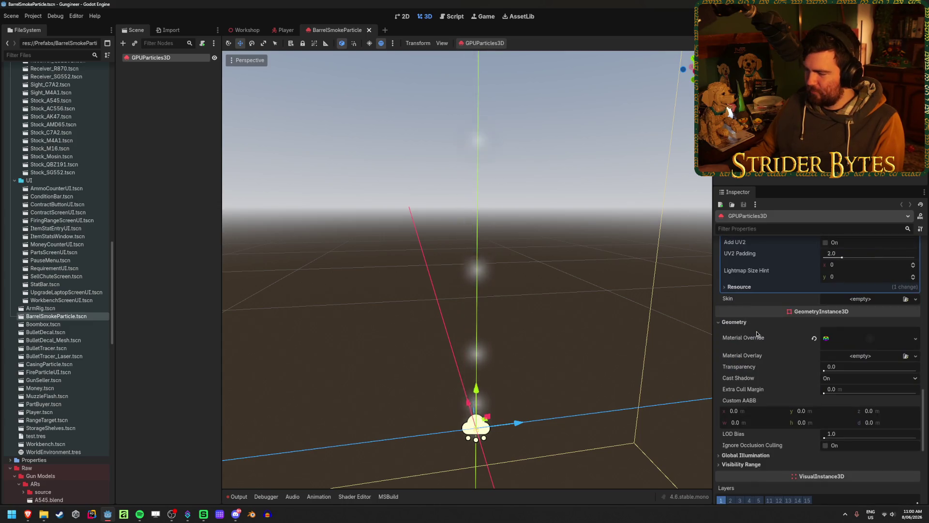
pyautogui.scroll(3, 758, 334)
pyautogui.scroll(4, 757, 334)
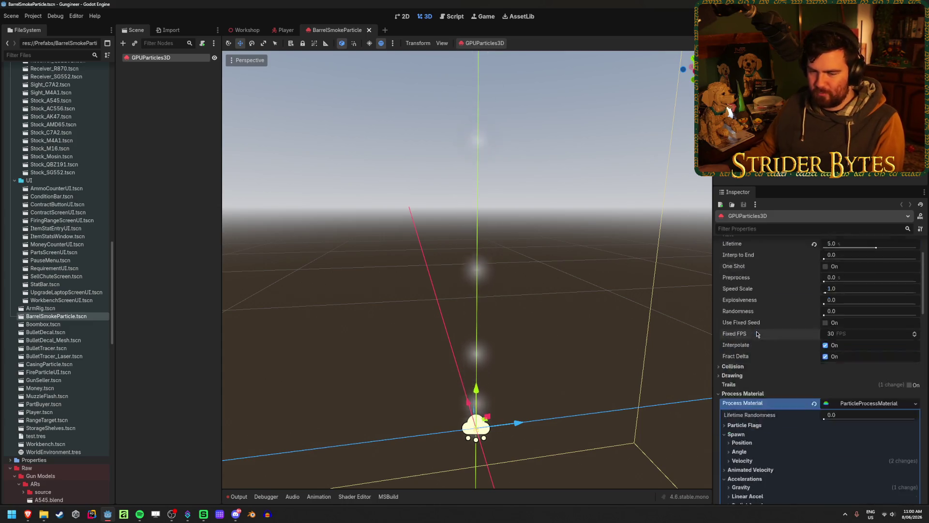
pyautogui.scroll(-8, 758, 333)
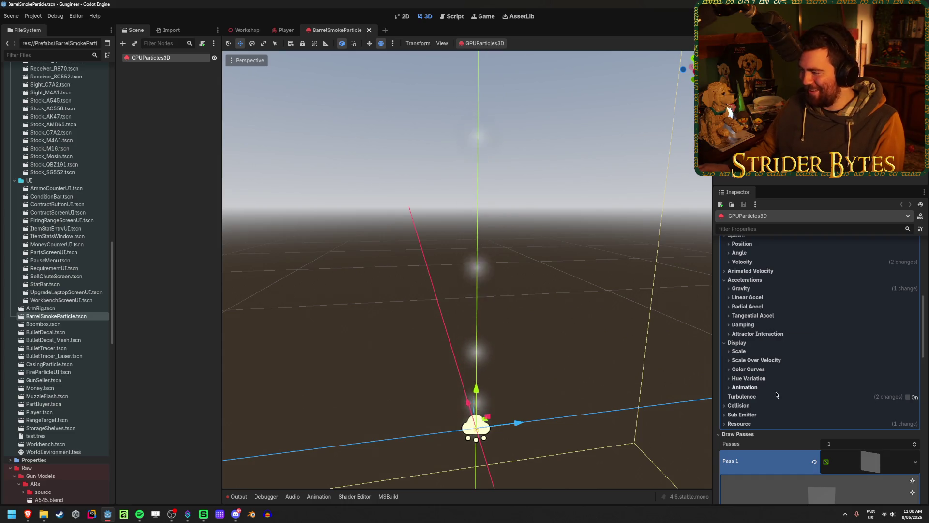
pyautogui.scroll(1, 776, 394)
pyautogui.click(766, 324)
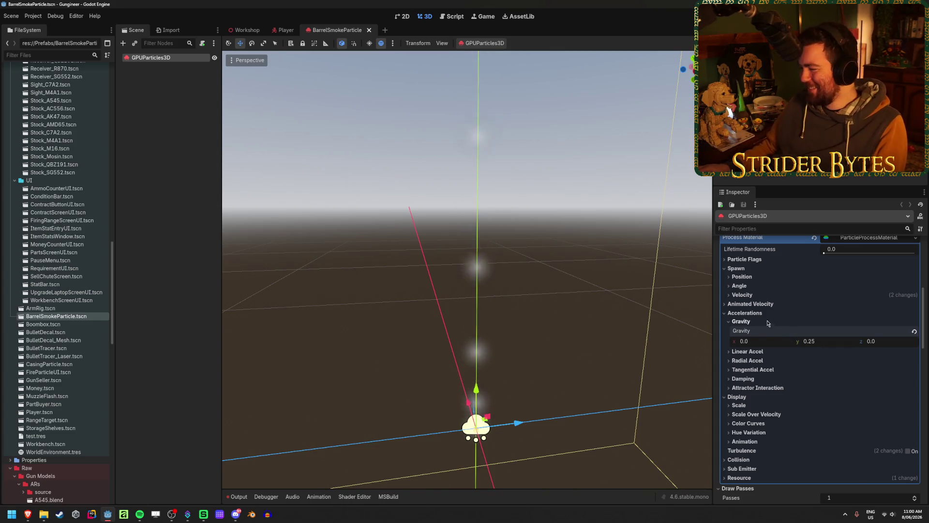
pyautogui.click(740, 321)
pyautogui.scroll(-3, 767, 378)
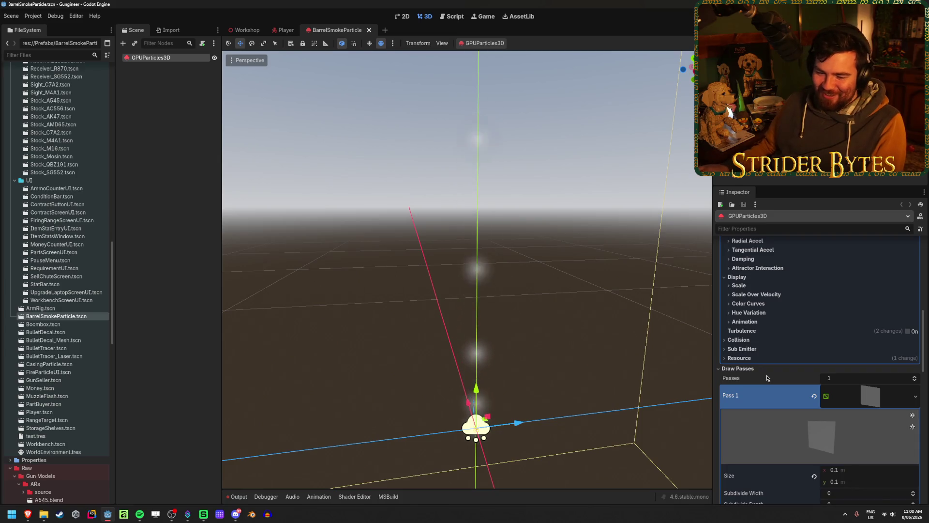
pyautogui.scroll(3, 774, 365)
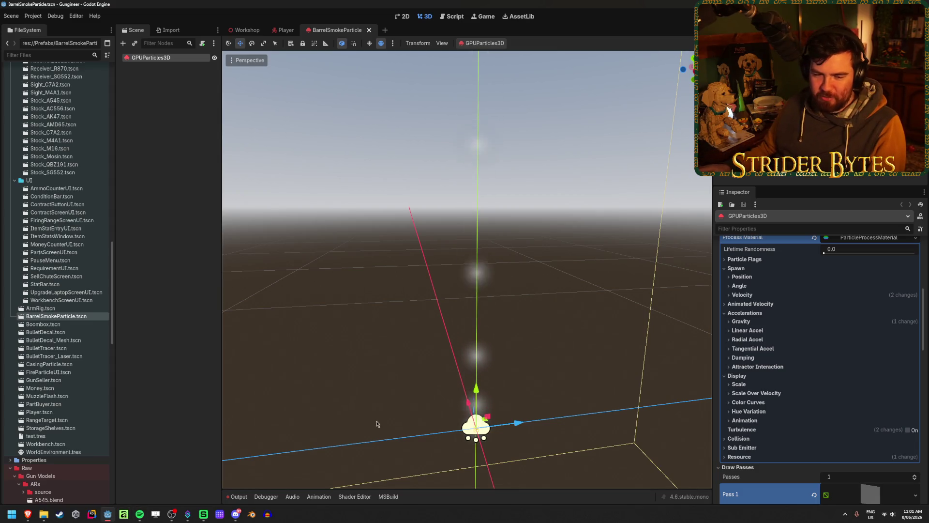
pyautogui.scroll(-3, 837, 341)
pyautogui.scroll(-7, 773, 321)
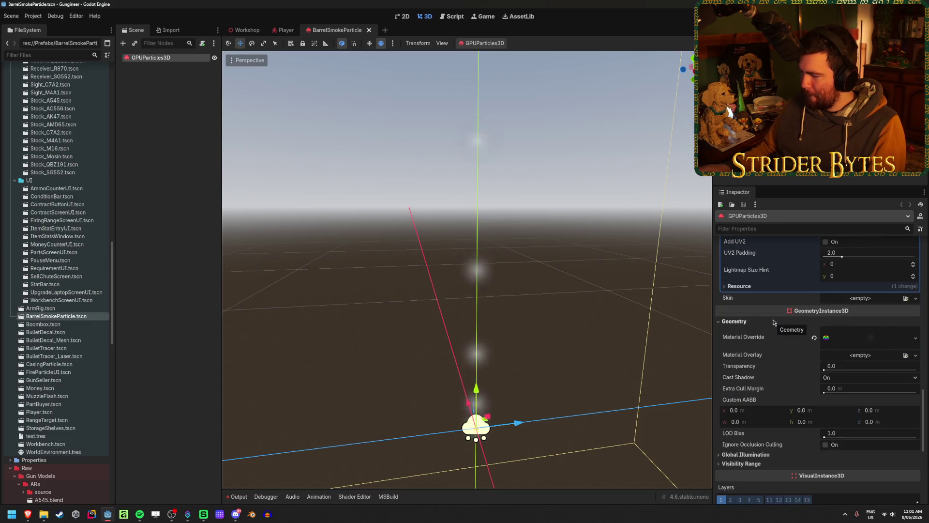
pyautogui.scroll(5, 775, 348)
pyautogui.scroll(-3, 776, 360)
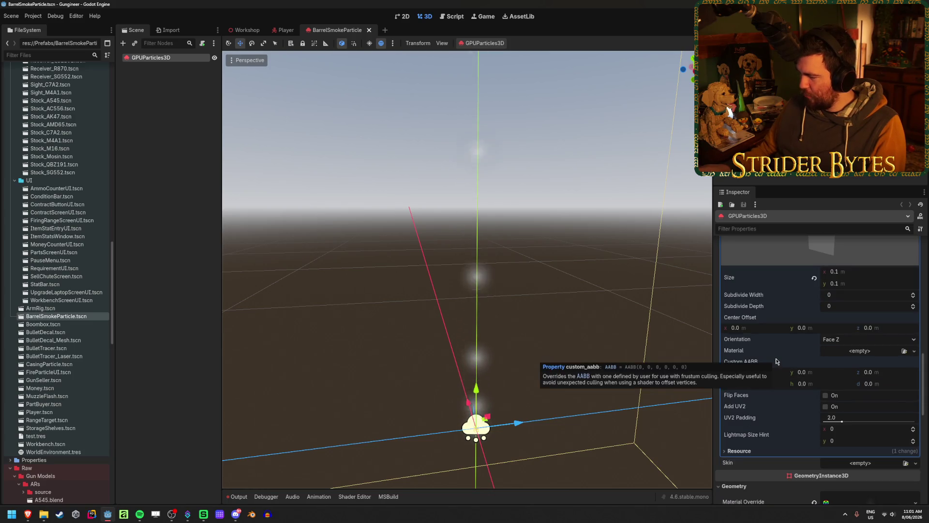
pyautogui.scroll(-4, 779, 353)
pyautogui.scroll(-6, 787, 323)
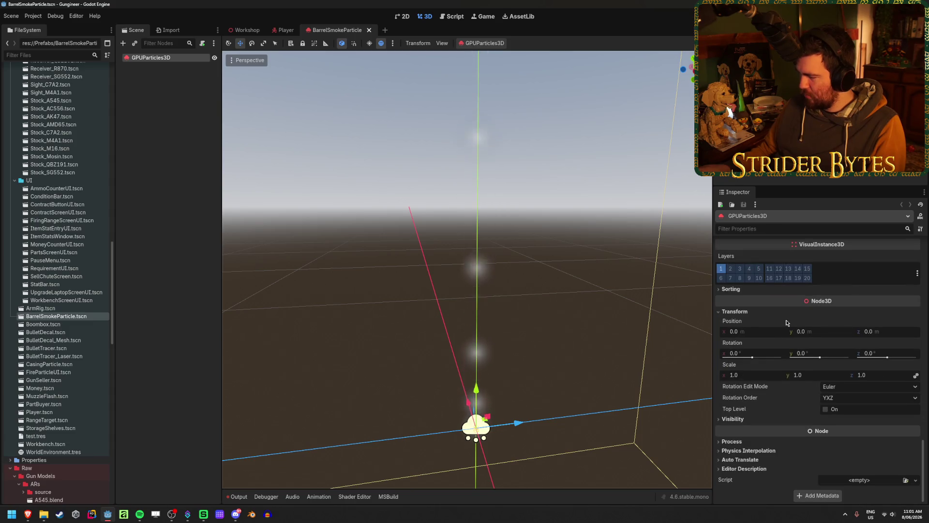
pyautogui.scroll(15, 786, 321)
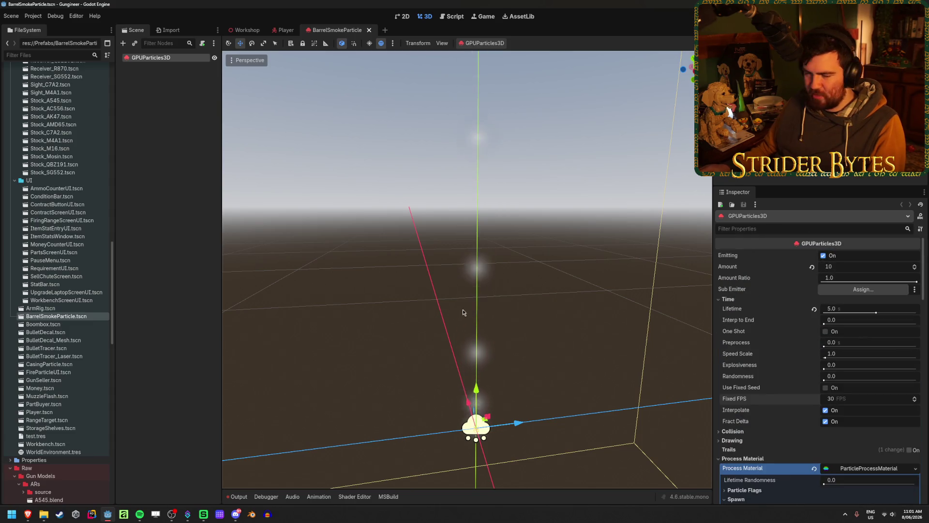
pyautogui.scroll(-3, 742, 319)
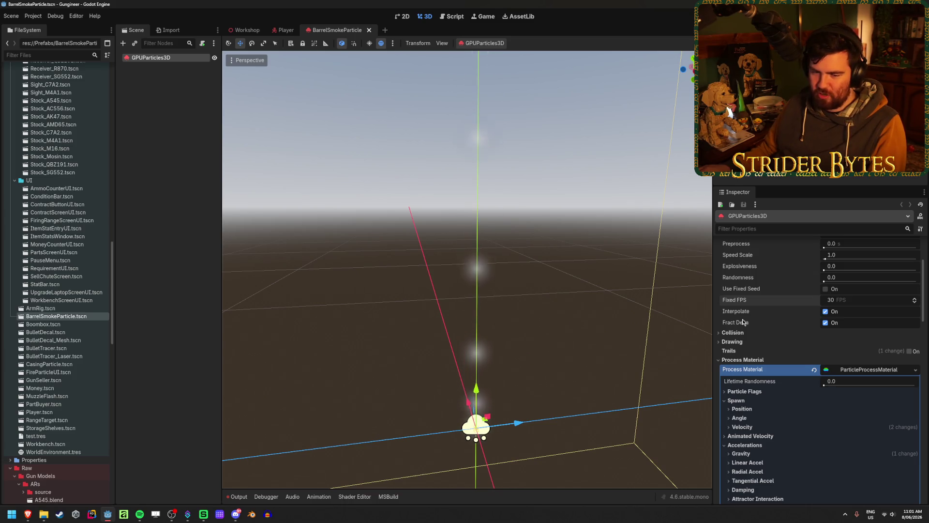
pyautogui.scroll(-4, 743, 321)
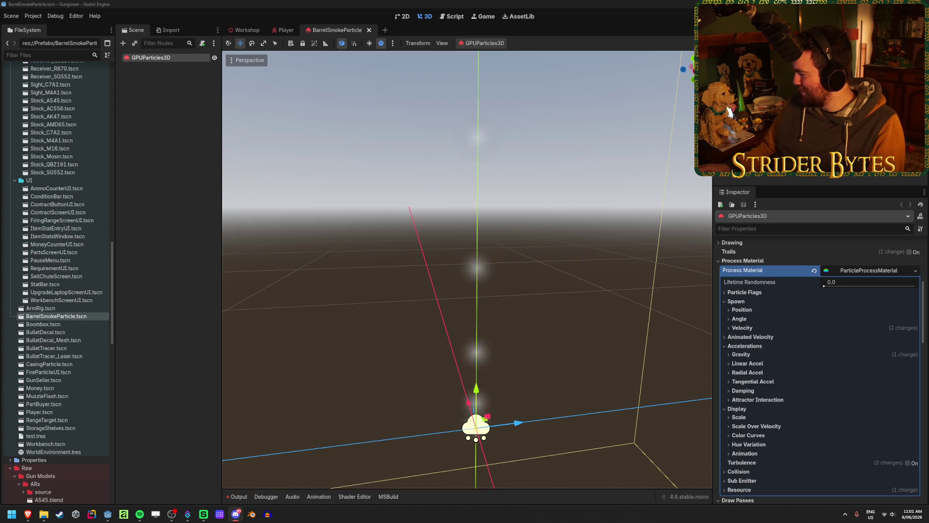
pyautogui.click(692, 196)
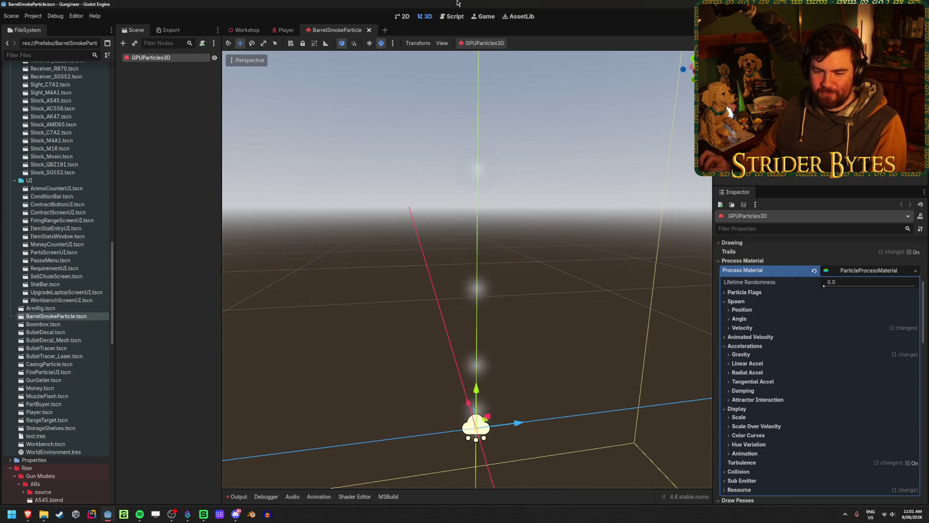
pyautogui.click(754, 364)
pyautogui.click(754, 364)
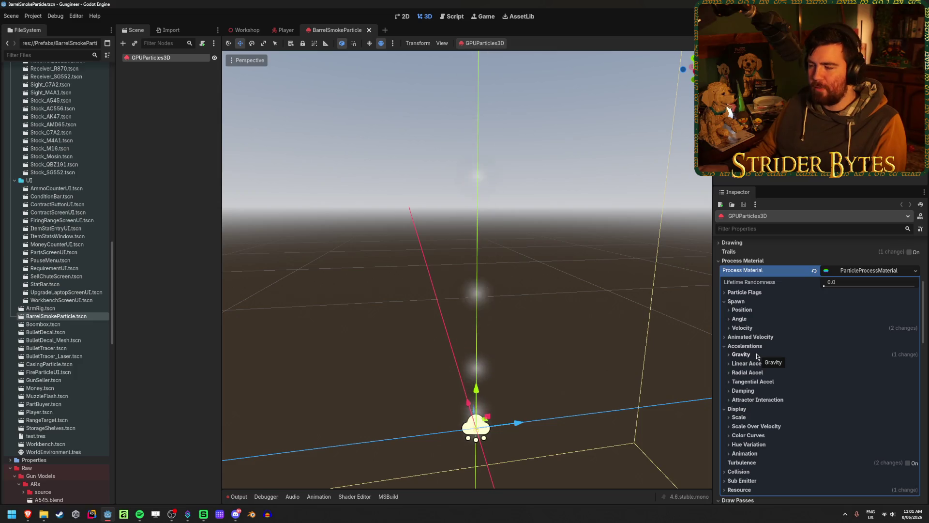
pyautogui.scroll(-3, 757, 356)
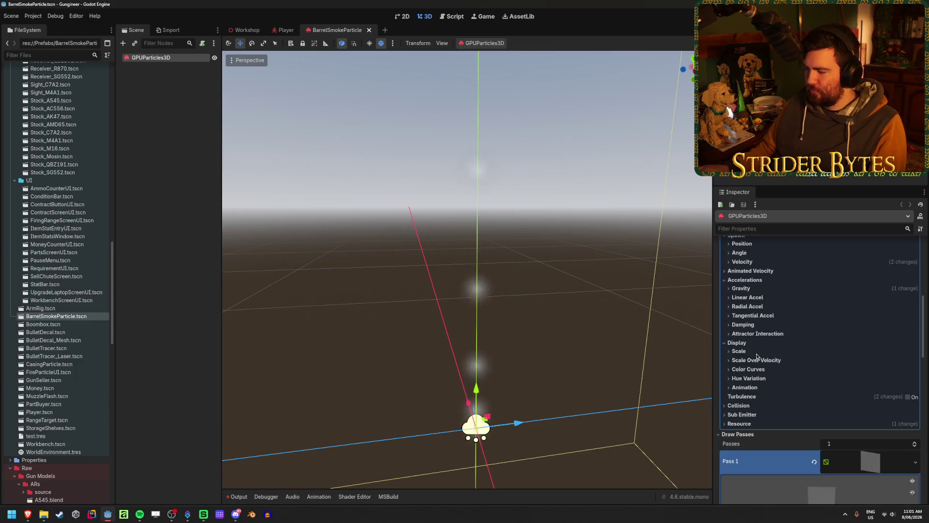
# Toggle particle turbulence on, then back off.
pyautogui.click(908, 397)
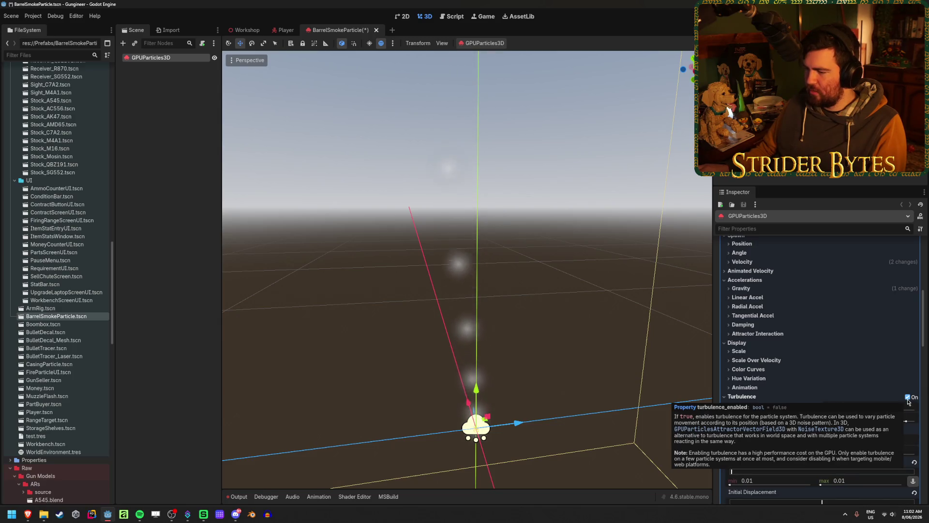
pyautogui.click(908, 397)
pyautogui.moveTo(543, 333)
pyautogui.mouseDown()
pyautogui.moveTo(528, 334)
pyautogui.moveTo(539, 334)
pyautogui.moveTo(537, 319)
pyautogui.moveTo(544, 333)
pyautogui.mouseUp()
pyautogui.scroll(-15, 777, 385)
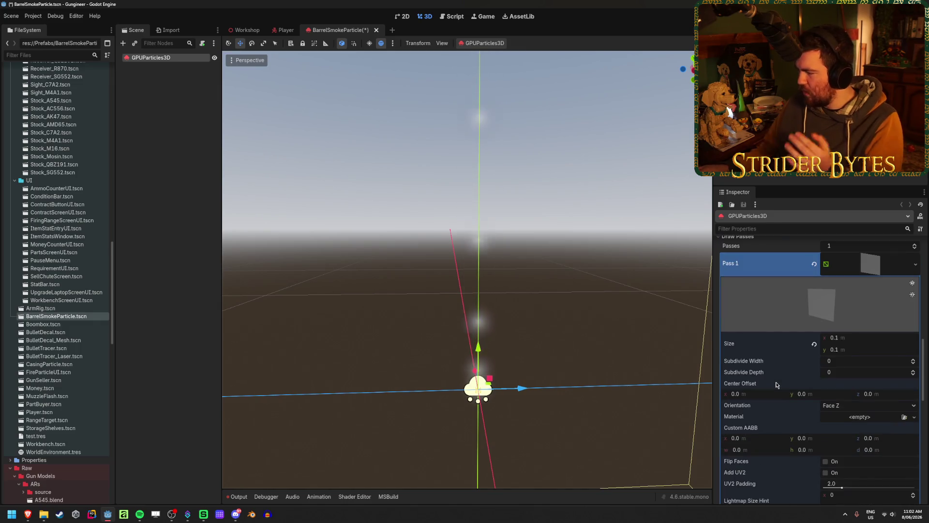
pyautogui.scroll(-3, 776, 384)
pyautogui.scroll(8, 889, 366)
# Set Billboard Mode to Particle Billboard after trying Y-Billboard, leaving Keep Scale unchecked.
pyautogui.click(888, 369)
pyautogui.scroll(-5, 886, 376)
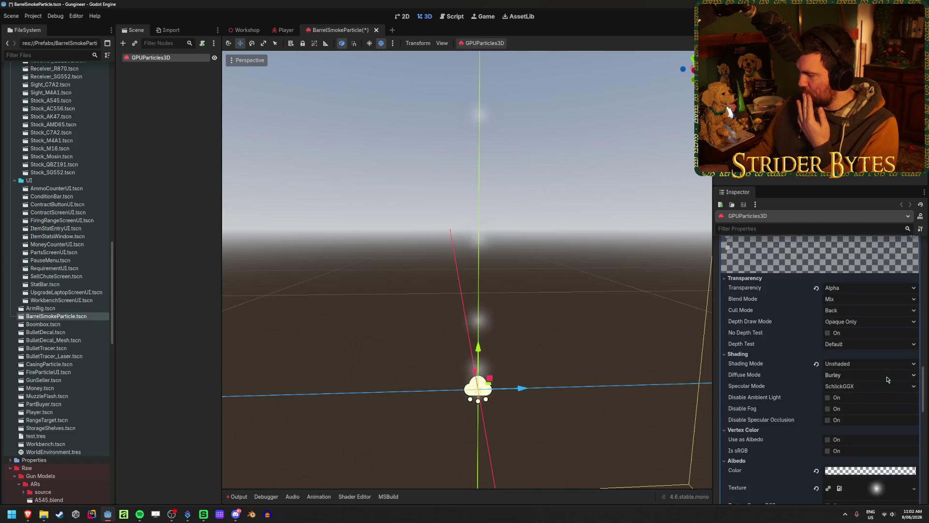
pyautogui.click(828, 381)
pyautogui.click(866, 368)
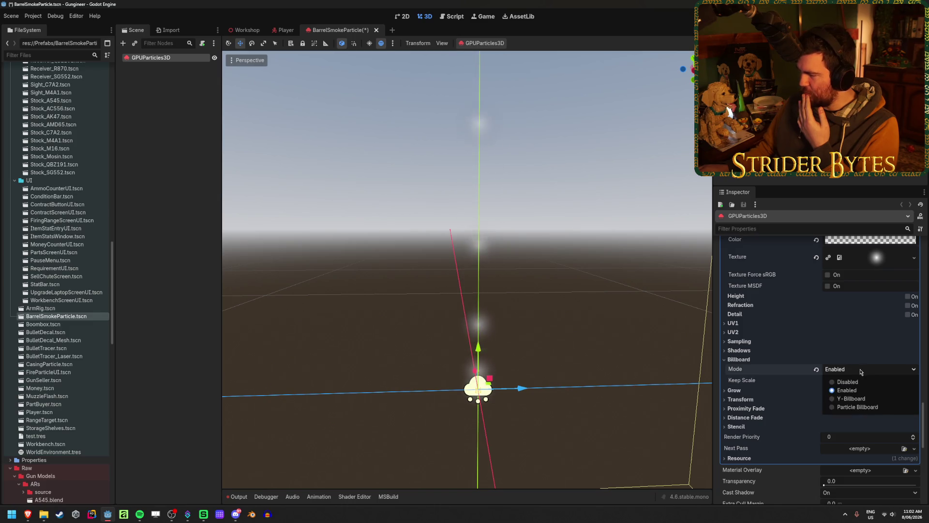
pyautogui.click(844, 400)
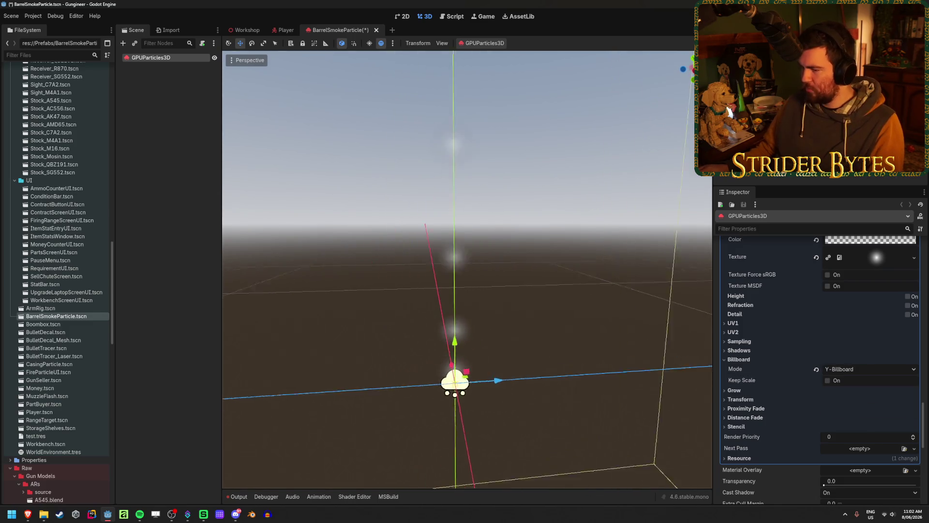
pyautogui.click(866, 369)
pyautogui.click(857, 406)
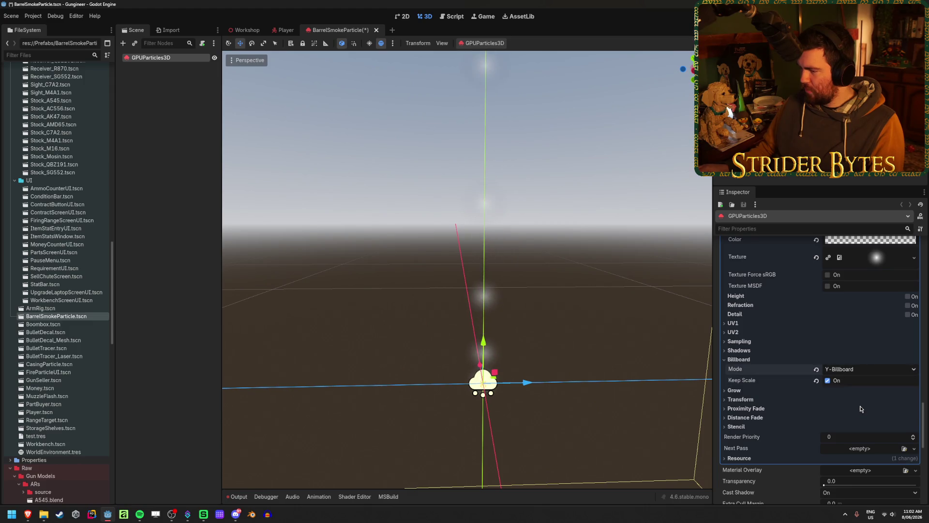
pyautogui.click(827, 380)
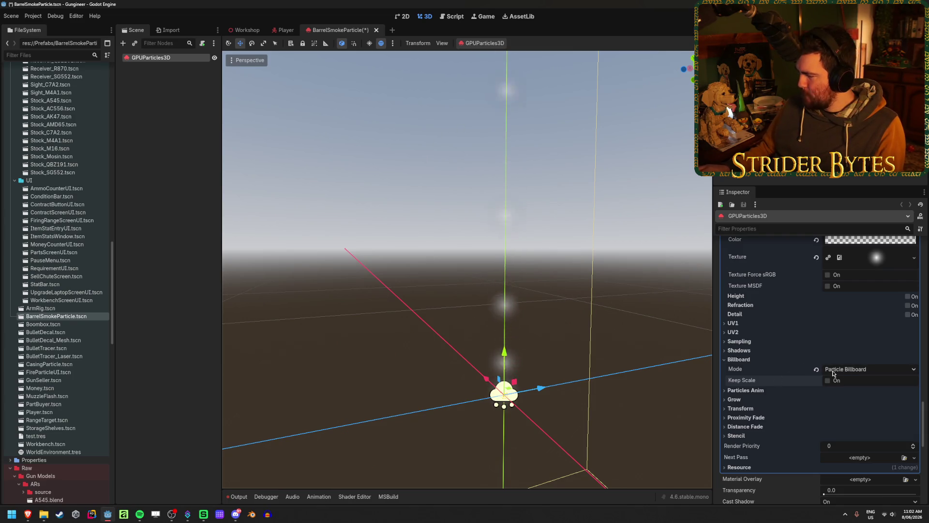
pyautogui.moveTo(817, 371)
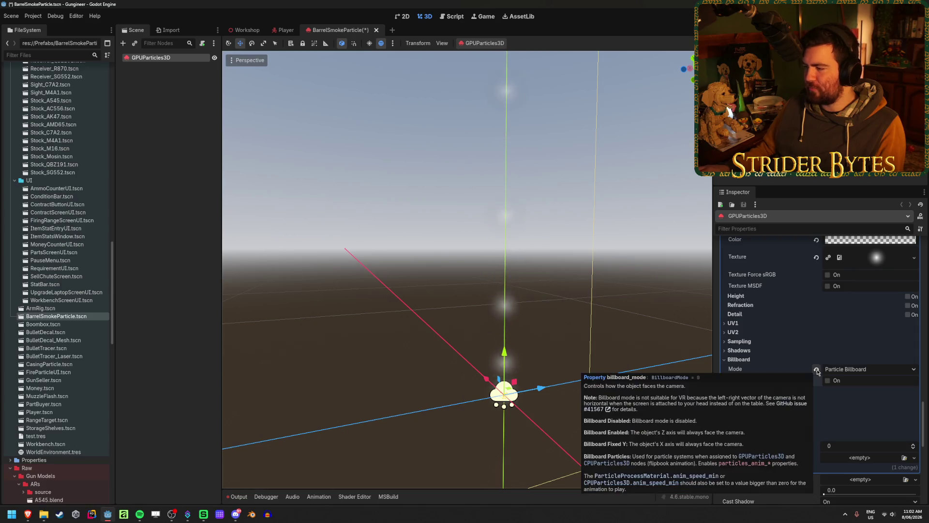
pyautogui.click(817, 371)
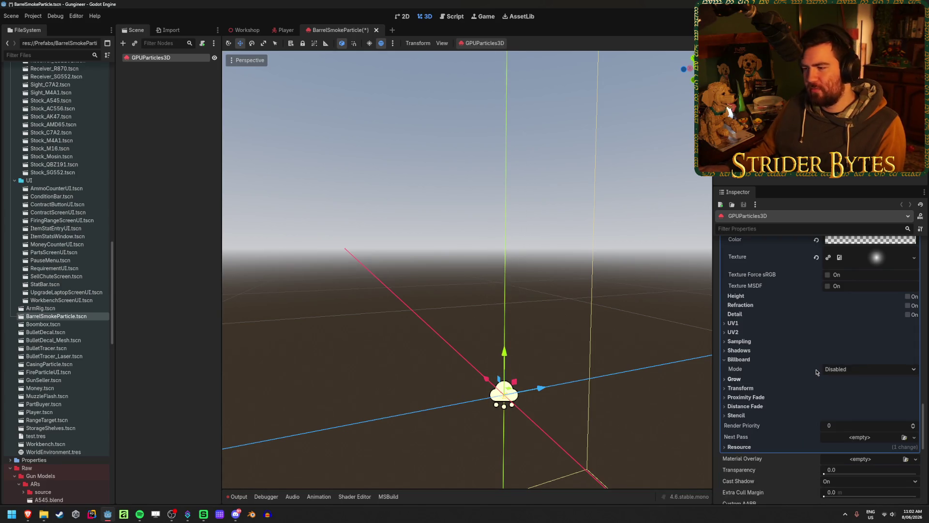
pyautogui.press('f')
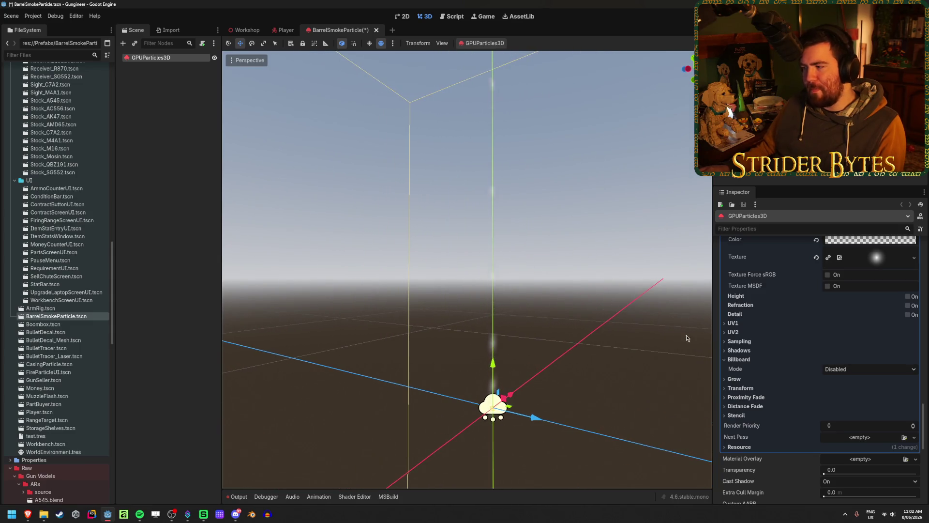
pyautogui.moveTo(749, 370)
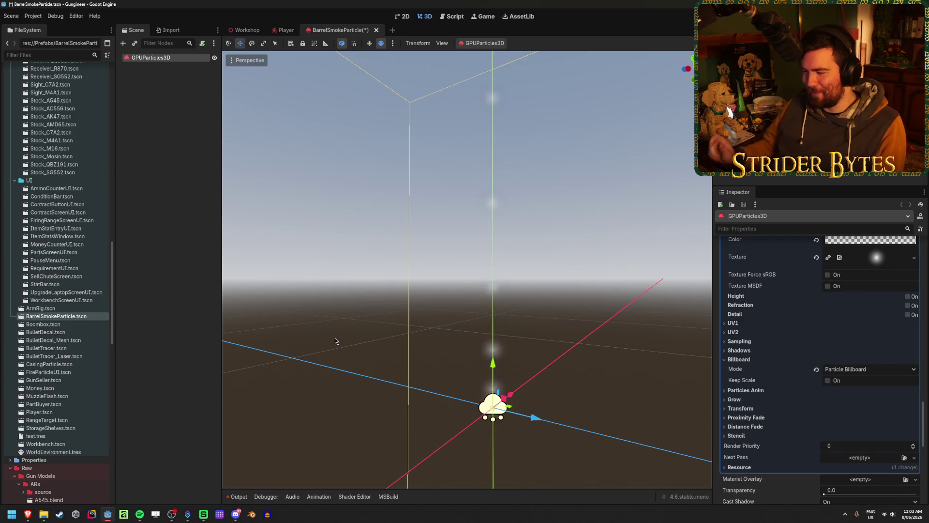
pyautogui.moveTo(375, 309)
pyautogui.mouseDown()
pyautogui.moveTo(465, 259)
pyautogui.moveTo(532, 145)
pyautogui.moveTo(483, 218)
pyautogui.moveTo(426, 188)
pyautogui.moveTo(483, 260)
pyautogui.mouseUp()
pyautogui.moveTo(515, 130); pyautogui.dragTo(522, 203)
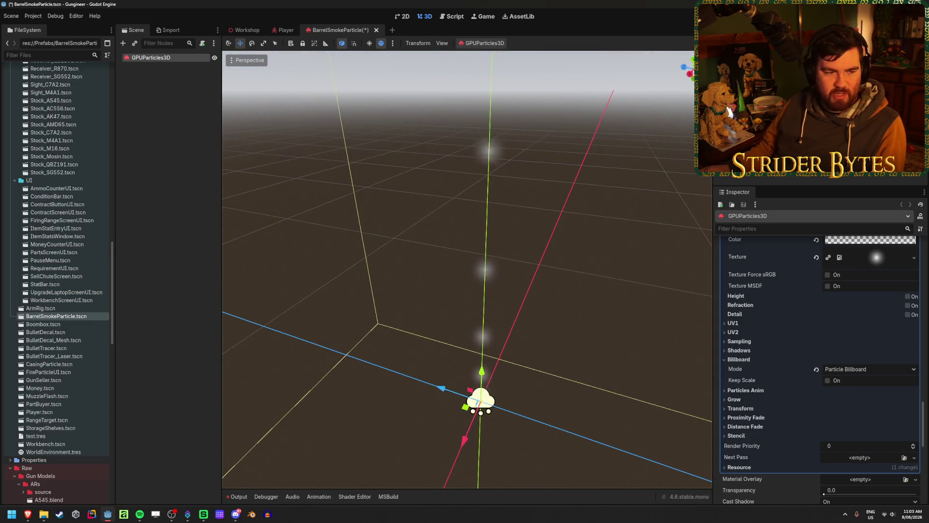
pyautogui.click(827, 380)
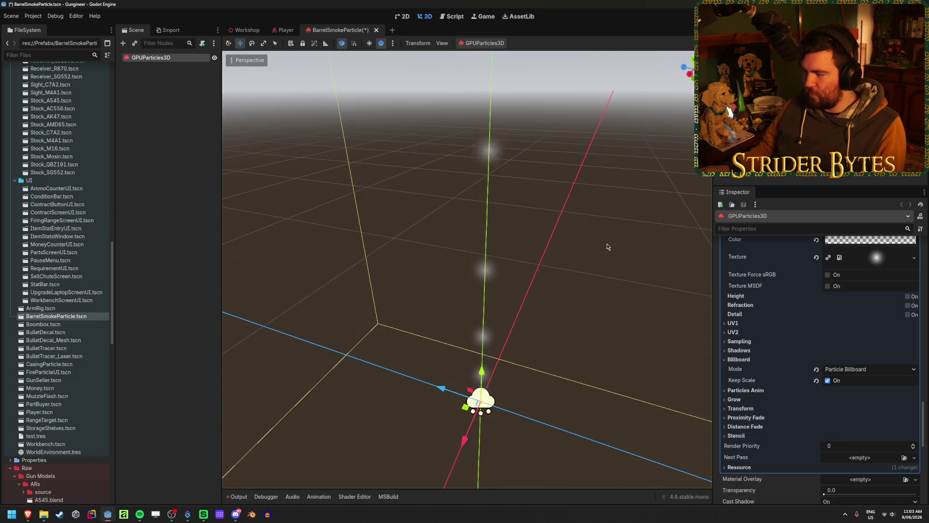
pyautogui.hotkey('ctrl', 'z')
pyautogui.hotkey('ctrl', 'z')
pyautogui.moveTo(438, 280)
pyautogui.mouseDown()
pyautogui.moveTo(416, 278)
pyautogui.moveTo(449, 276)
pyautogui.moveTo(479, 290)
pyautogui.moveTo(426, 286)
pyautogui.moveTo(434, 221)
pyautogui.mouseUp()
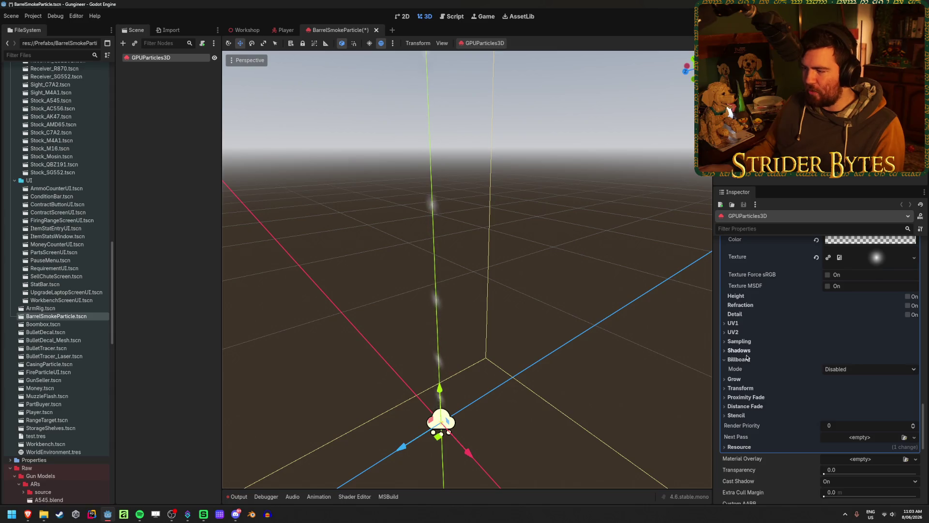
pyautogui.hotkey('ctrl', 'z')
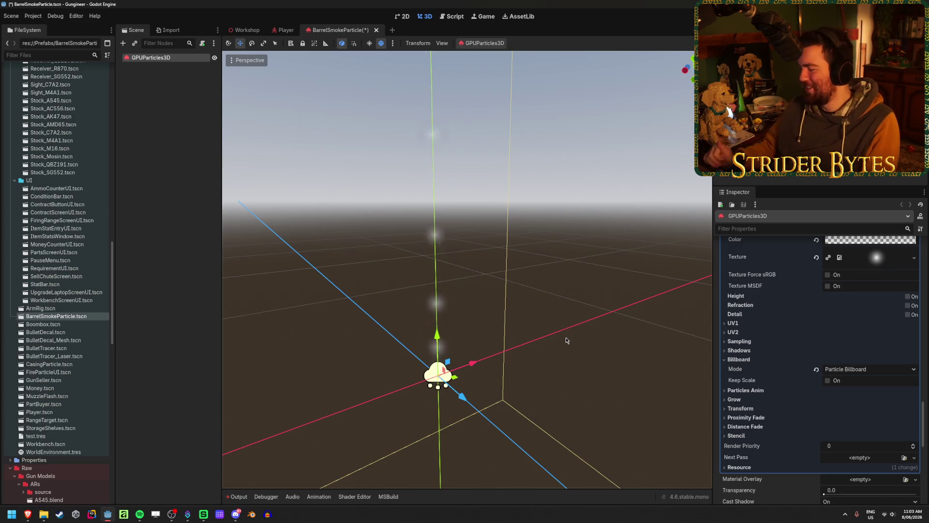
pyautogui.press('e')
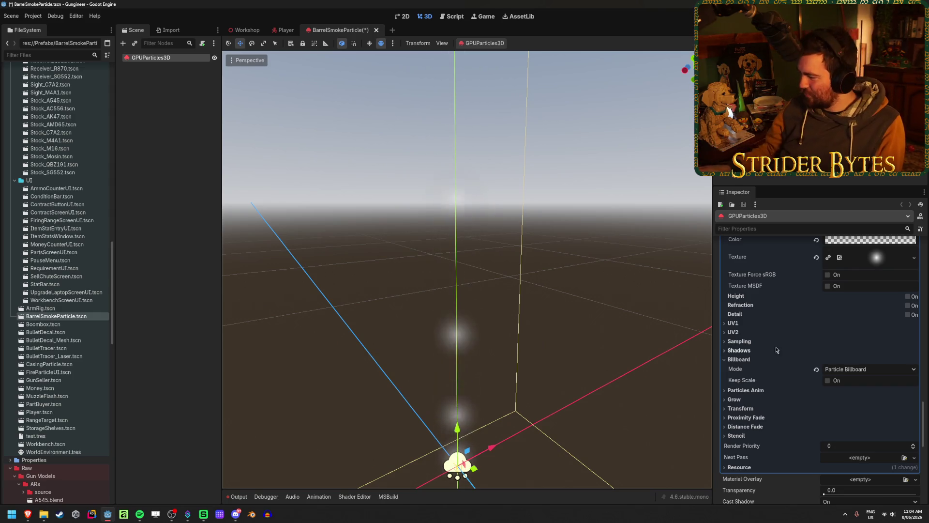
# Collapse the Transparency section and the material override settings.
pyautogui.scroll(5, 766, 351)
pyautogui.scroll(4, 770, 355)
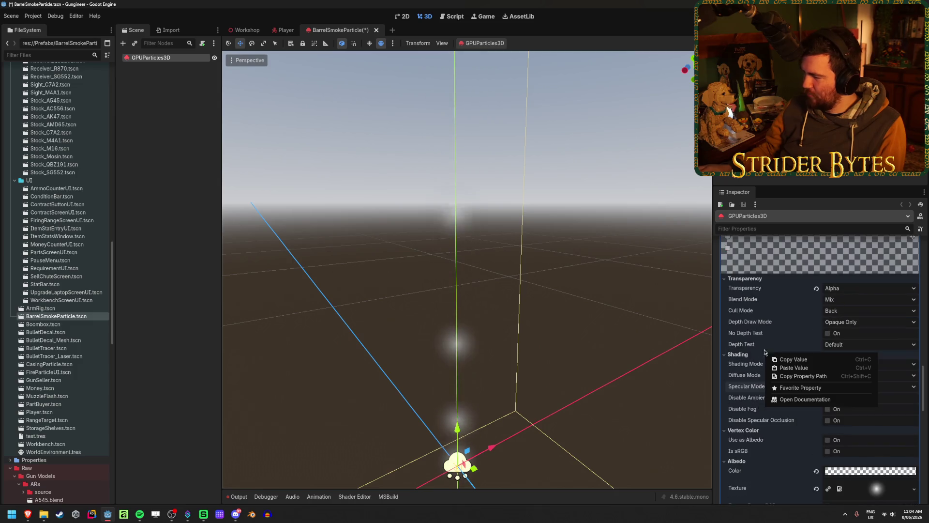
pyautogui.click(767, 279)
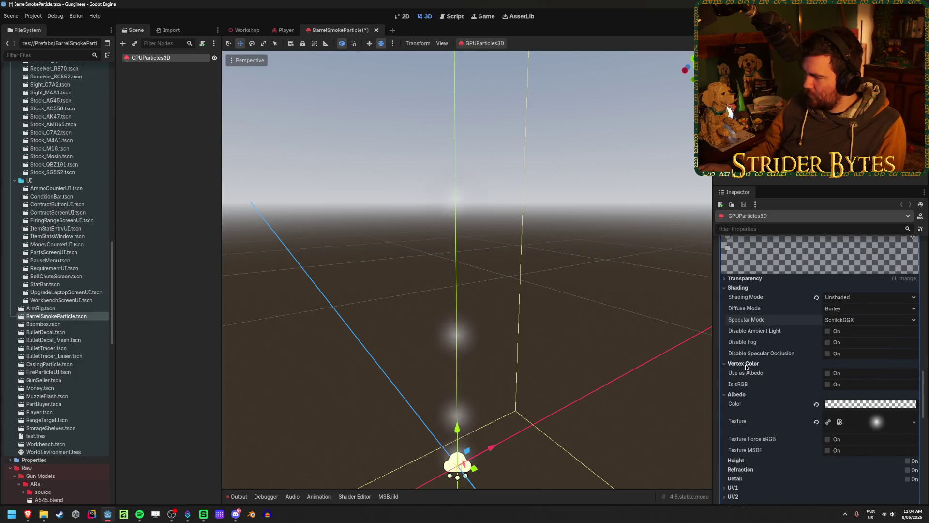
pyautogui.scroll(9, 746, 303)
pyautogui.scroll(-7, 845, 318)
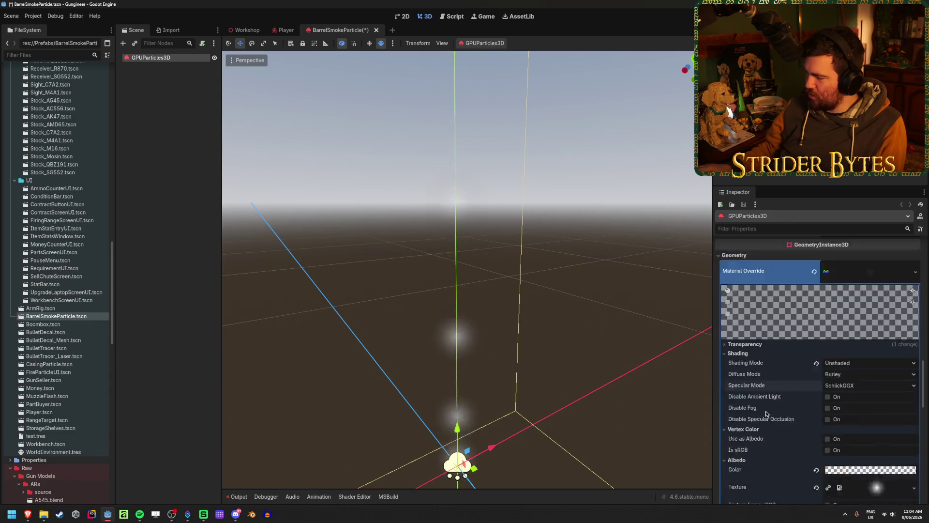
pyautogui.scroll(3, 852, 314)
pyautogui.click(873, 307)
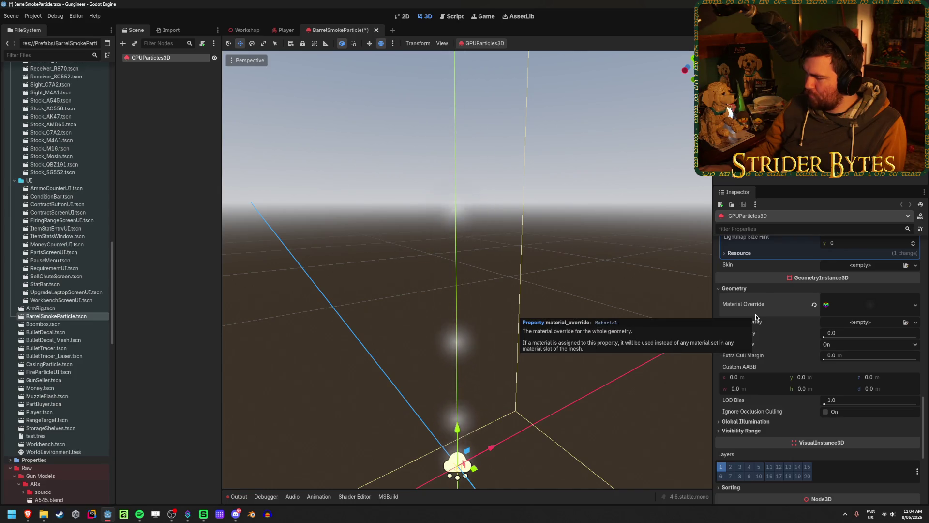
pyautogui.scroll(1, 758, 318)
pyautogui.scroll(1, 767, 325)
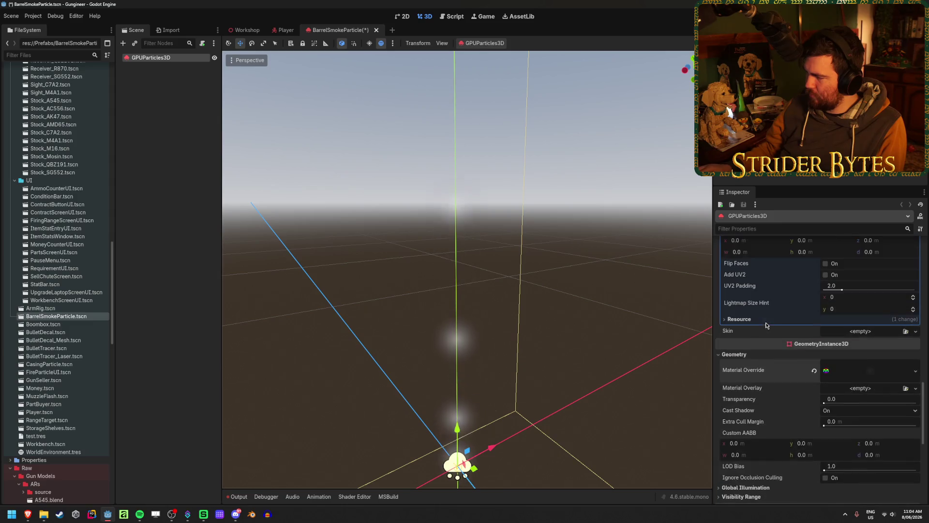
# Try Per-Pixel and Per-Vertex shading and set Diffuse Mode to Burley.
pyautogui.click(852, 370)
pyautogui.scroll(-2, 847, 405)
pyautogui.click(847, 398)
pyautogui.click(852, 418)
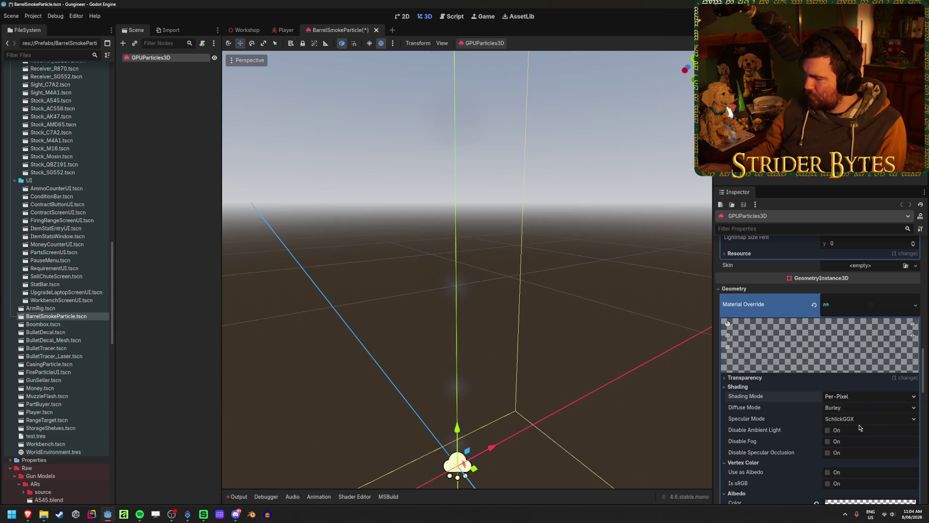
pyautogui.click(856, 427)
pyautogui.click(855, 397)
pyautogui.click(851, 417)
pyautogui.click(856, 407)
pyautogui.press('Escape')
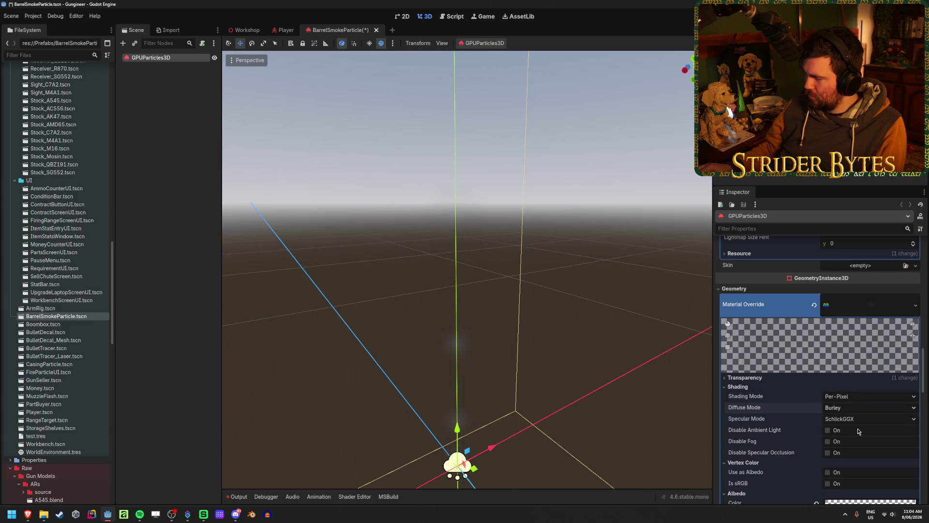
pyautogui.click(856, 407)
pyautogui.click(852, 417)
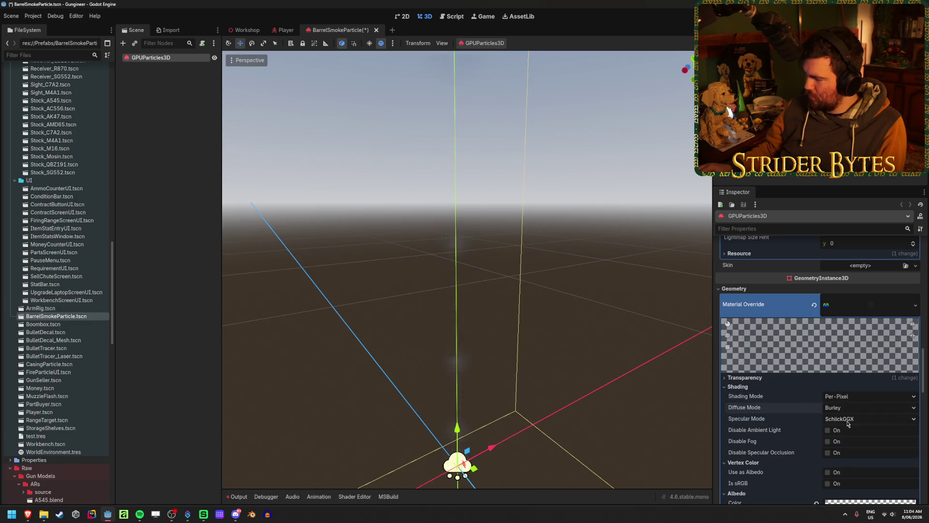
pyautogui.scroll(-3, 833, 437)
# Raise Albedo Color intensity to about 2.667, set shading back to Unshaded, and save.
pyautogui.click(833, 437)
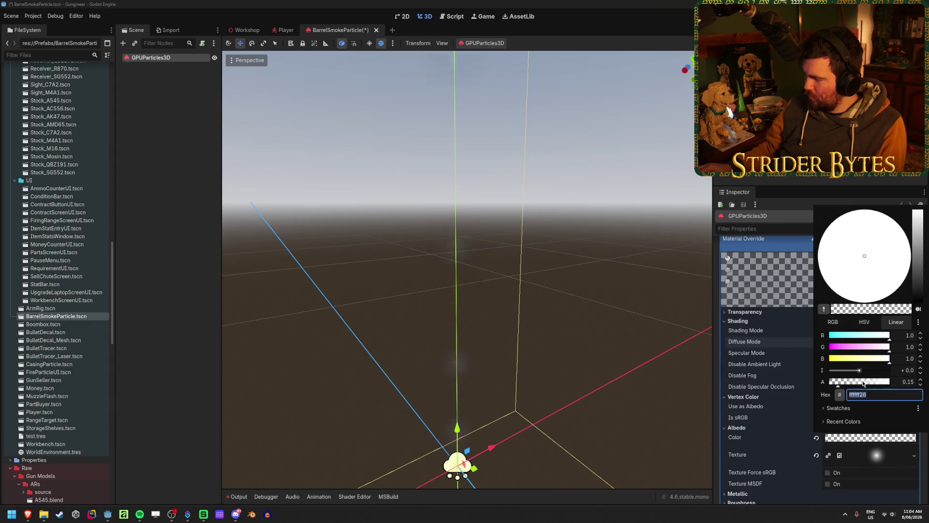
pyautogui.moveTo(860, 373); pyautogui.dragTo(867, 375)
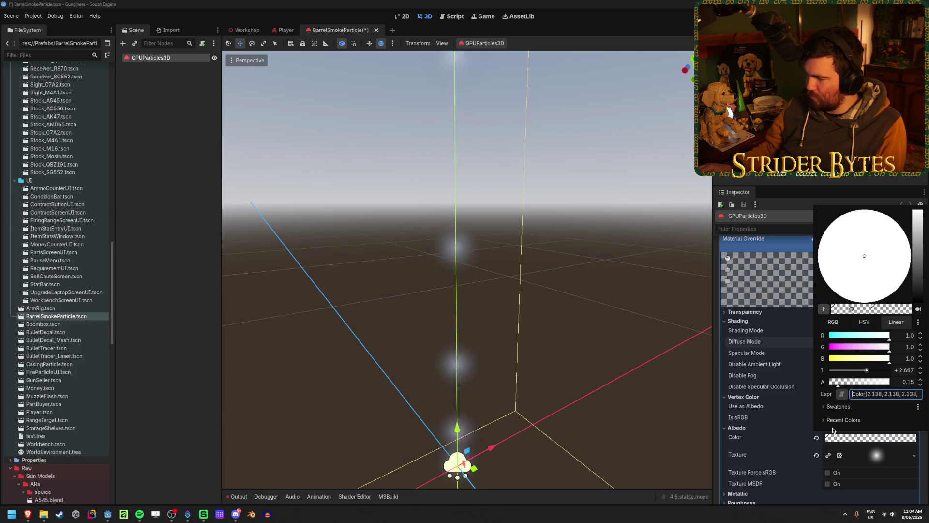
pyautogui.click(770, 383)
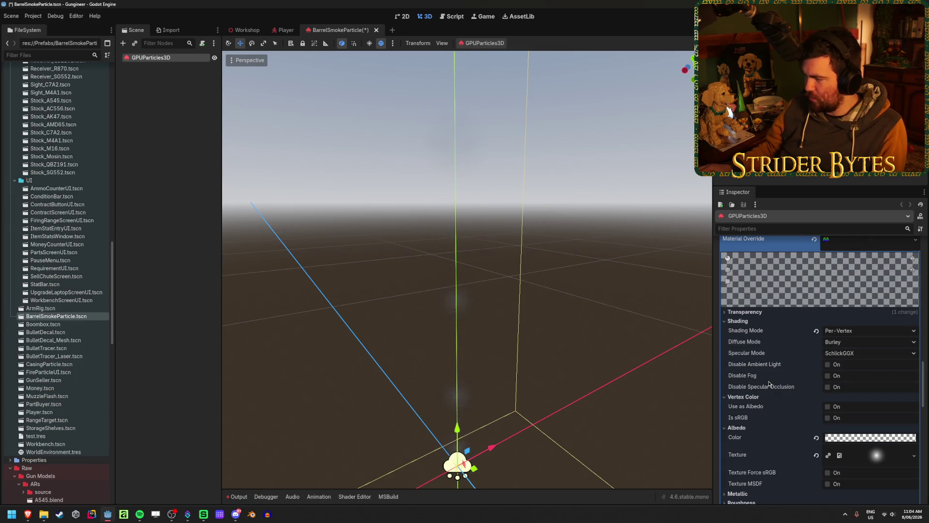
pyautogui.click(869, 331)
pyautogui.click(852, 341)
pyautogui.hotkey('ctrl', 's')
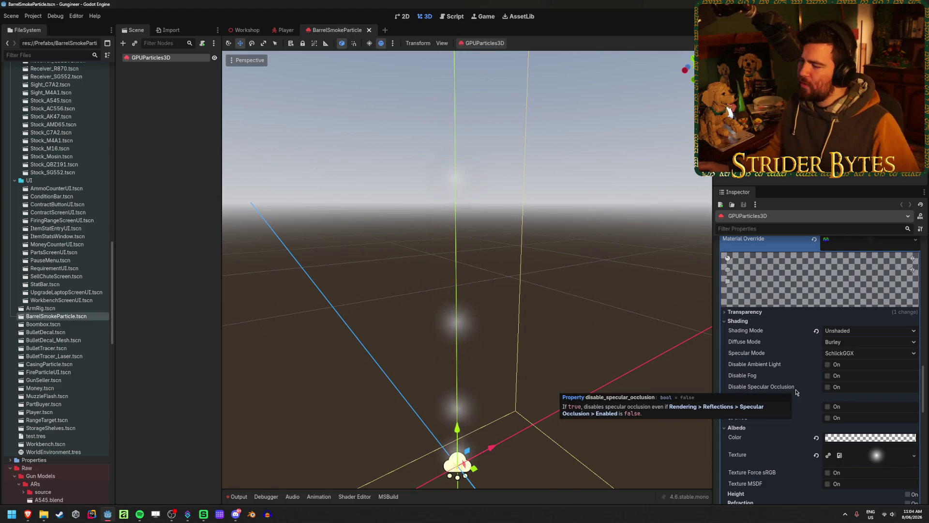
# Set the quad mesh height to 0.2 m and save the scene.
pyautogui.scroll(-2, 766, 358)
pyautogui.scroll(4, 823, 348)
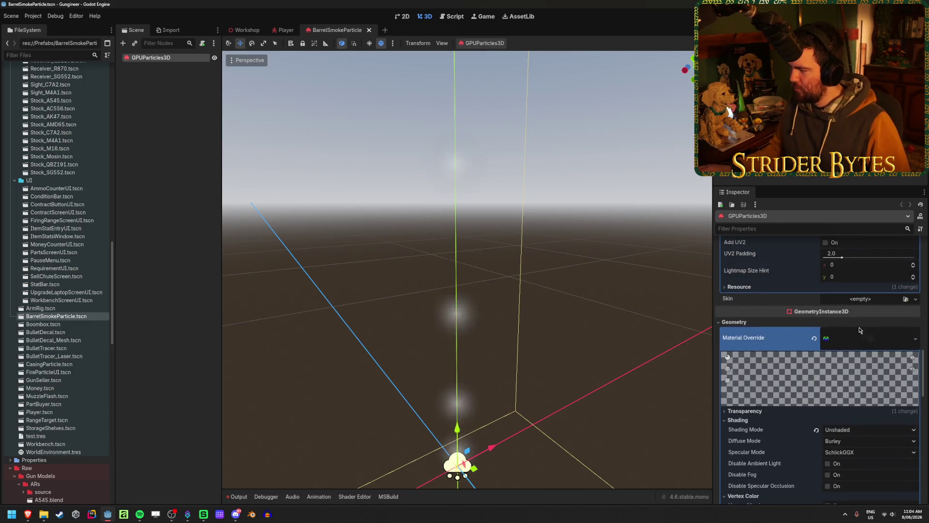
pyautogui.click(865, 345)
pyautogui.scroll(-3, 865, 341)
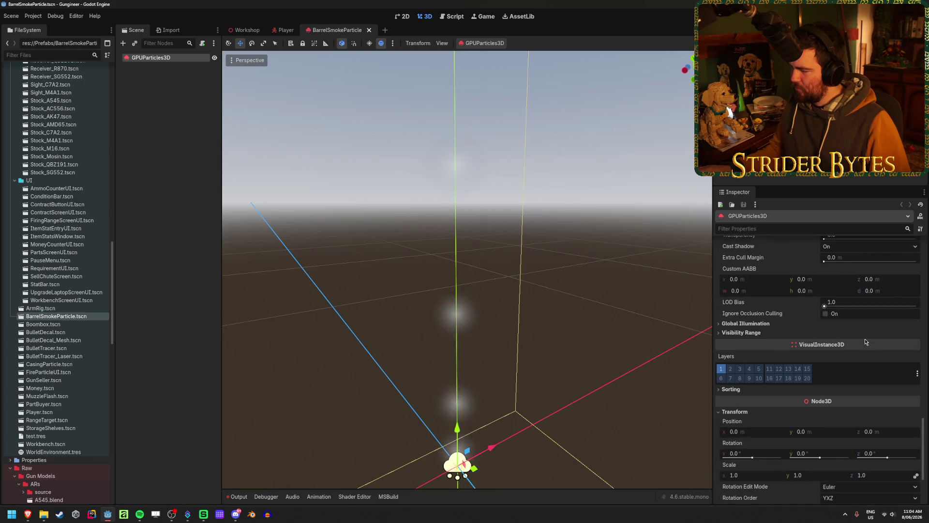
pyautogui.scroll(5, 866, 341)
pyautogui.scroll(4, 865, 341)
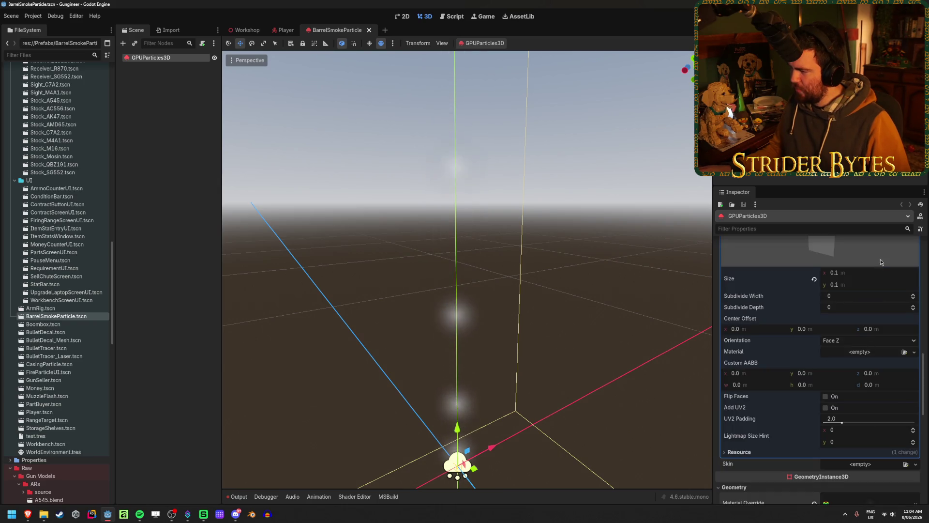
pyautogui.moveTo(849, 288); pyautogui.dragTo(869, 288)
pyautogui.click(856, 288)
pyautogui.write('0.2')
pyautogui.press('Return')
pyautogui.moveTo(570, 267)
pyautogui.mouseDown()
pyautogui.moveTo(537, 274)
pyautogui.moveTo(569, 264)
pyautogui.mouseUp()
pyautogui.hotkey('ctrl', 's')
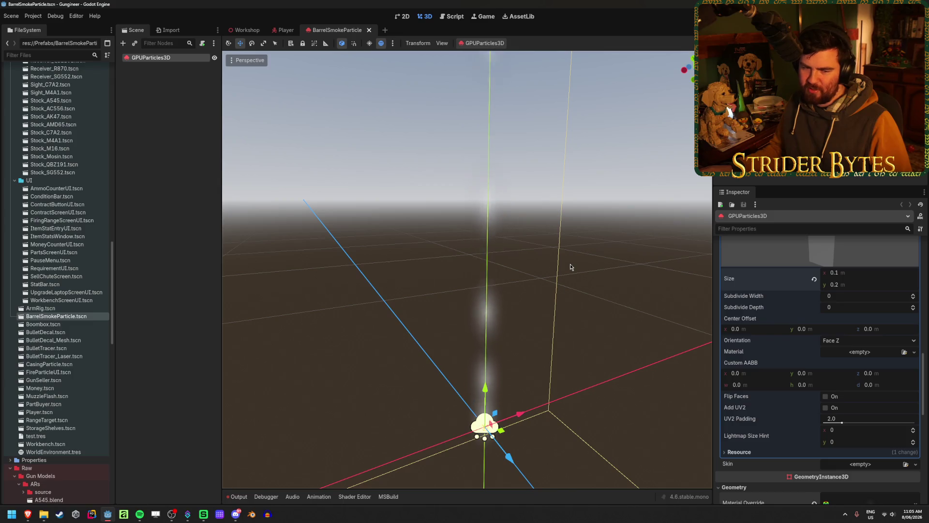
# Collapse the Pass 1 mesh properties and expand the particles' Display > Scale section.
pyautogui.scroll(3, 902, 330)
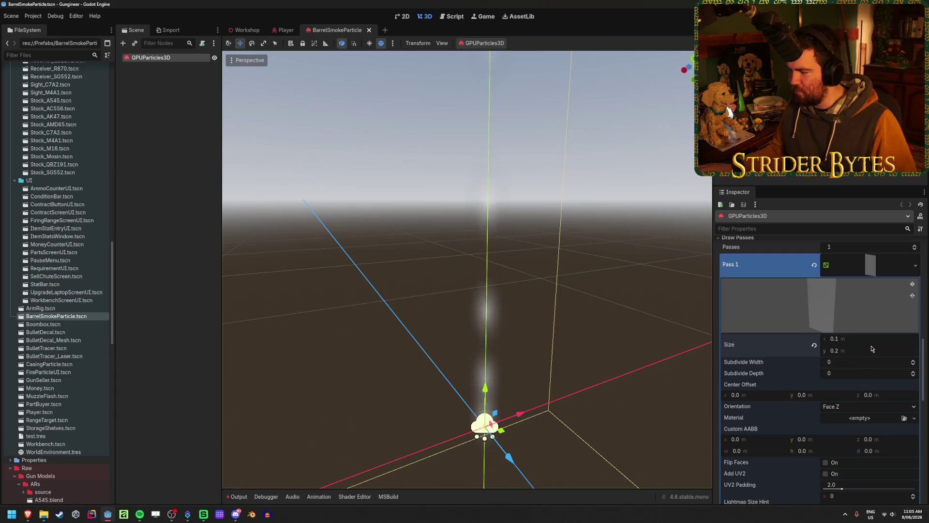
pyautogui.click(869, 265)
pyautogui.scroll(3, 863, 319)
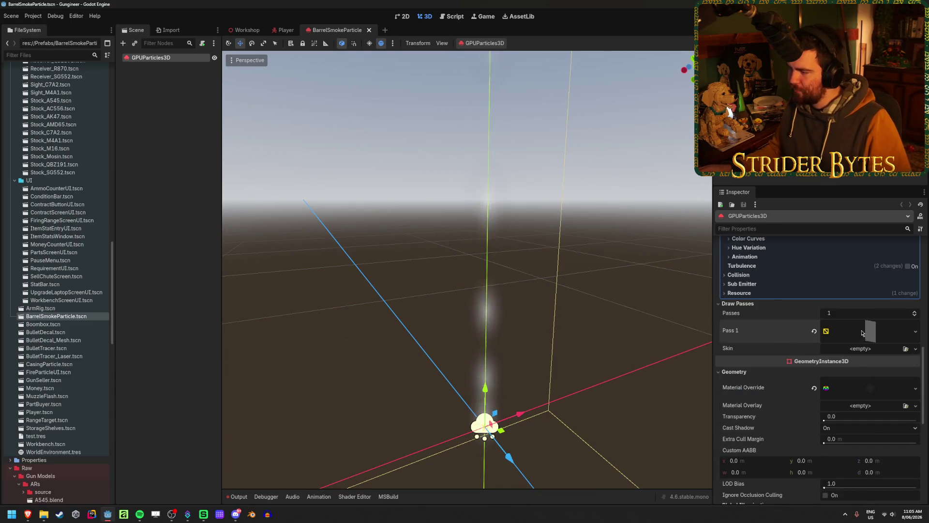
pyautogui.scroll(3, 862, 332)
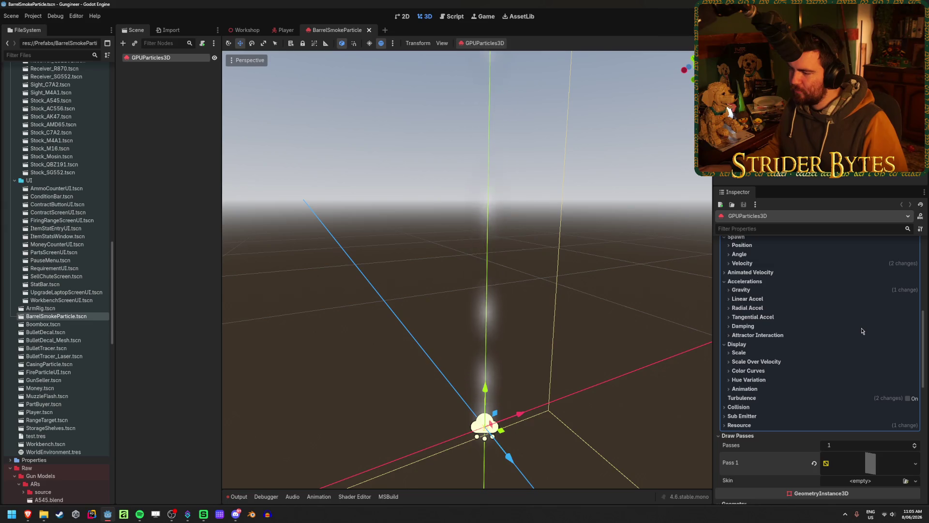
pyautogui.click(764, 353)
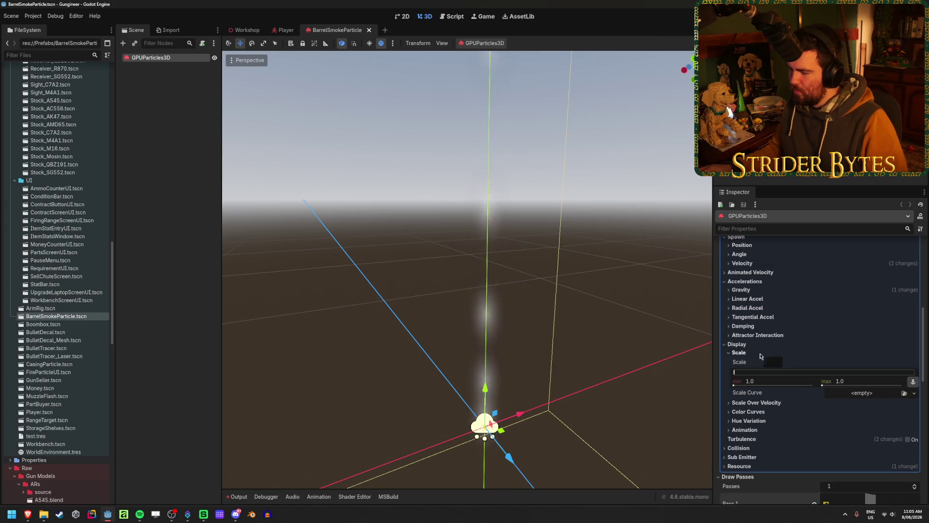
# Give Scale Curve a new CurveTexture and drag its points into a 0-1-0 bell.
pyautogui.click(913, 395)
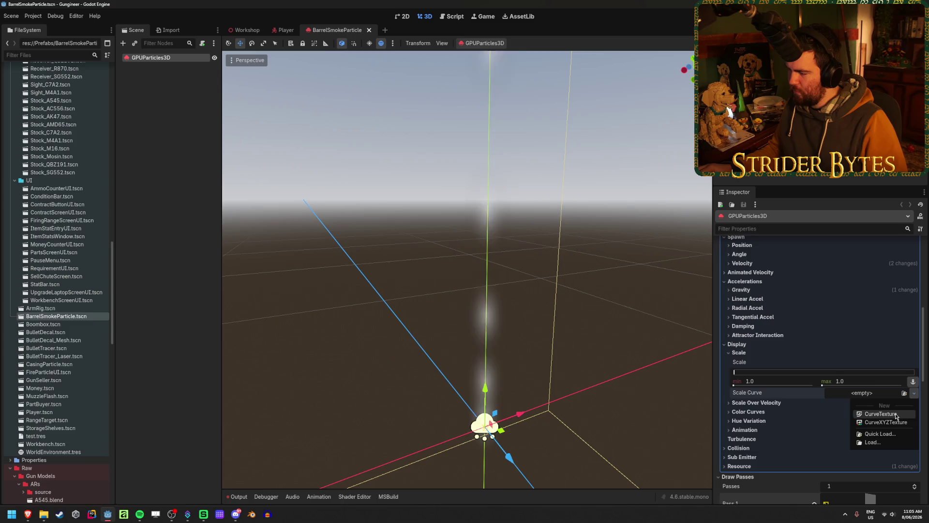
pyautogui.click(871, 415)
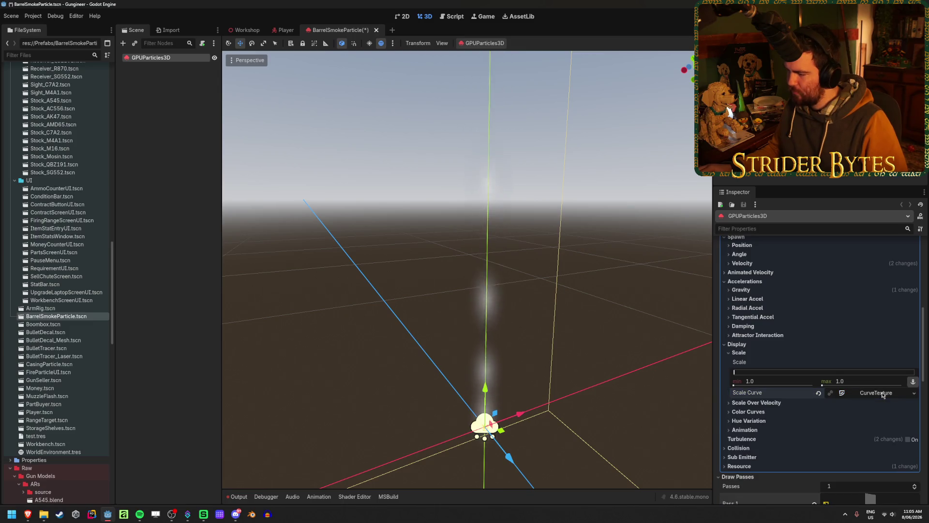
pyautogui.click(873, 433)
pyautogui.scroll(-5, 787, 338)
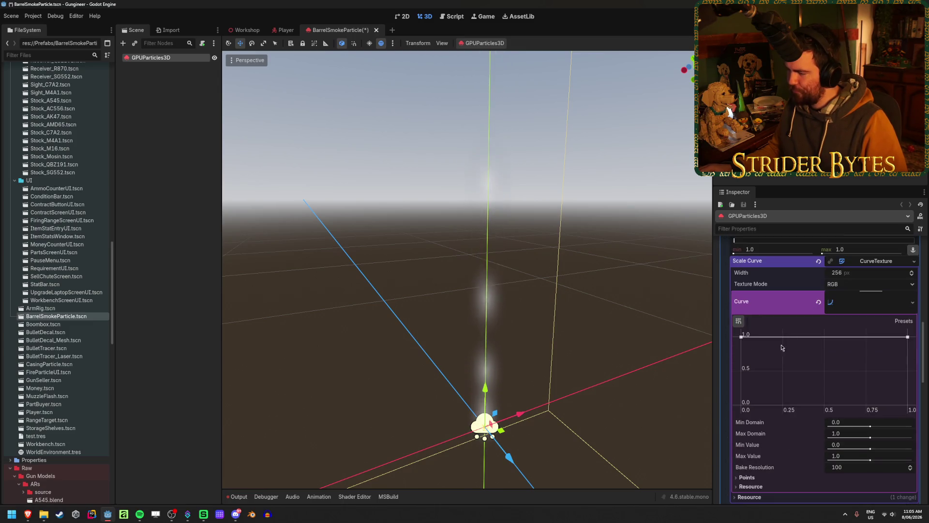
pyautogui.moveTo(742, 337); pyautogui.dragTo(733, 411)
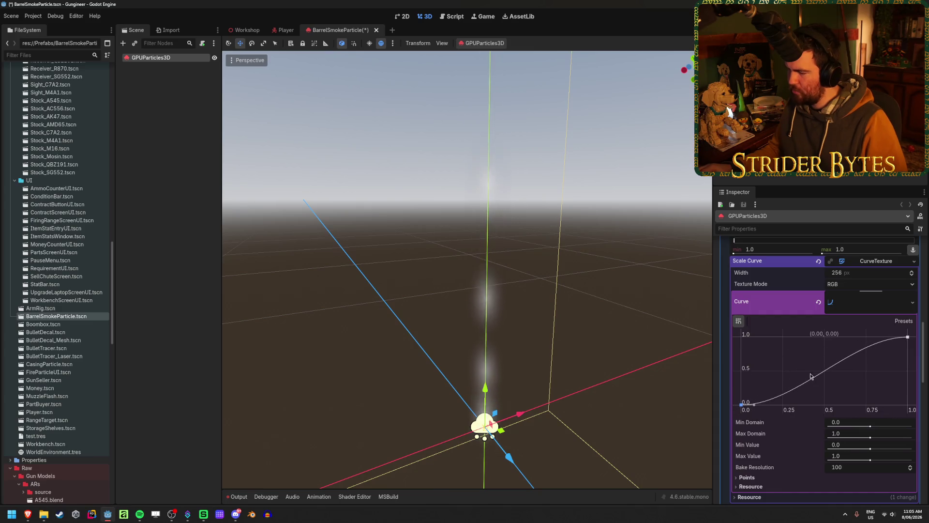
pyautogui.moveTo(798, 384); pyautogui.dragTo(768, 337)
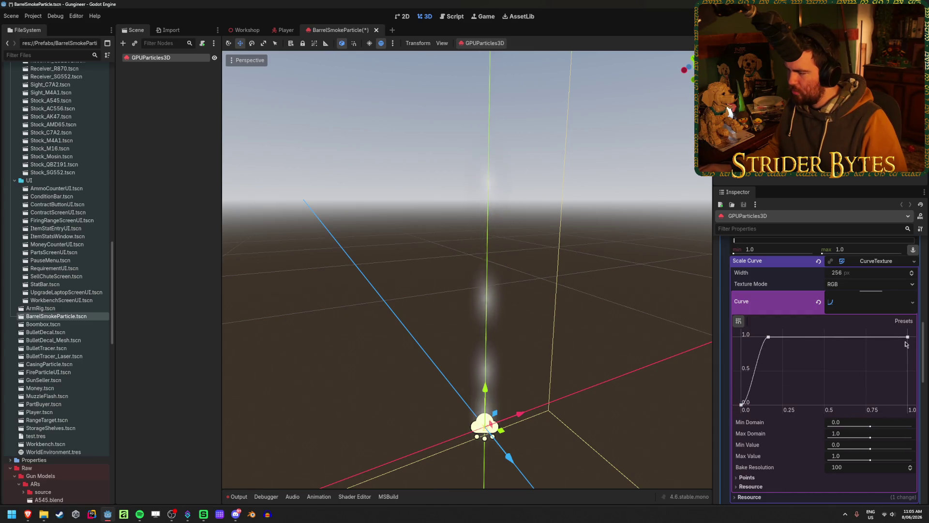
pyautogui.click(883, 337)
pyautogui.moveTo(907, 337); pyautogui.dragTo(908, 405)
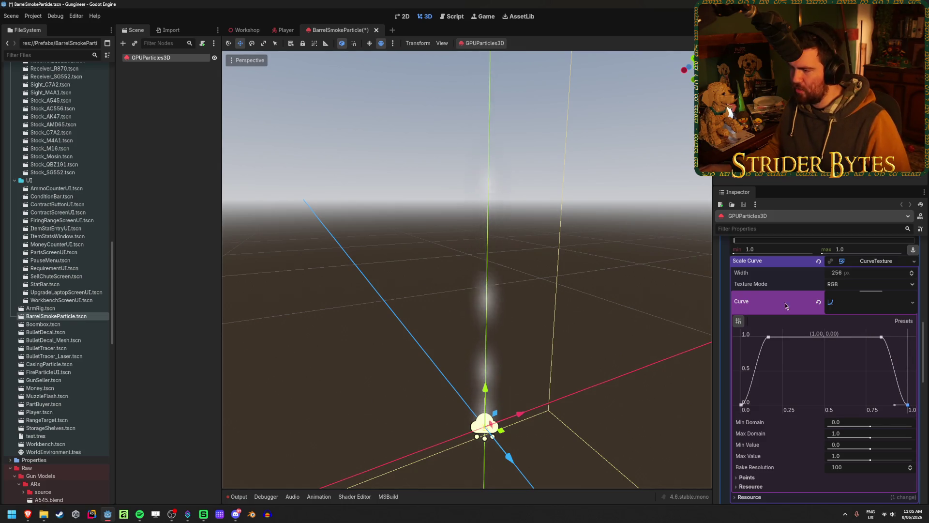
pyautogui.moveTo(770, 338)
pyautogui.mouseDown()
pyautogui.moveTo(784, 334)
pyautogui.moveTo(776, 335)
pyautogui.mouseUp()
pyautogui.moveTo(741, 405); pyautogui.dragTo(771, 408)
pyautogui.hotkey('ctrl', 'z')
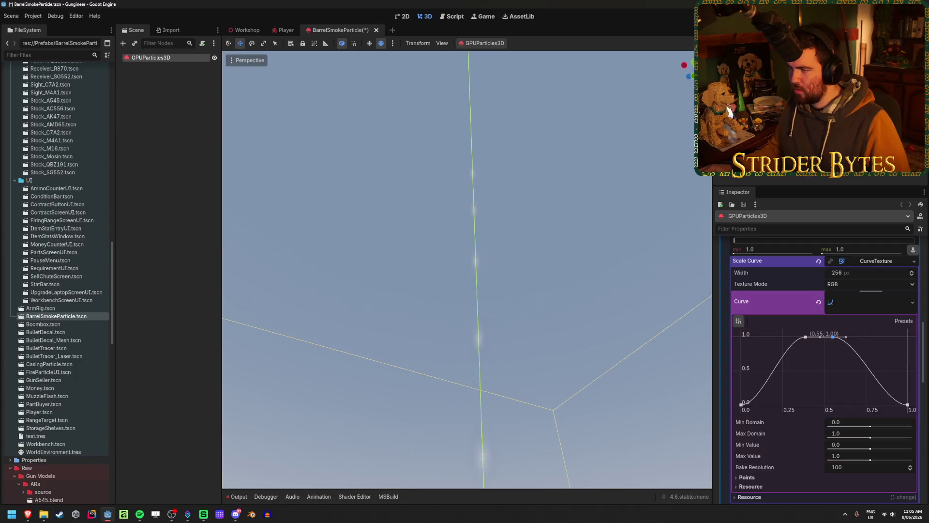
# Save the scene and collapse the scale curve editor and Scale settings.
pyautogui.hotkey('ctrl', 's')
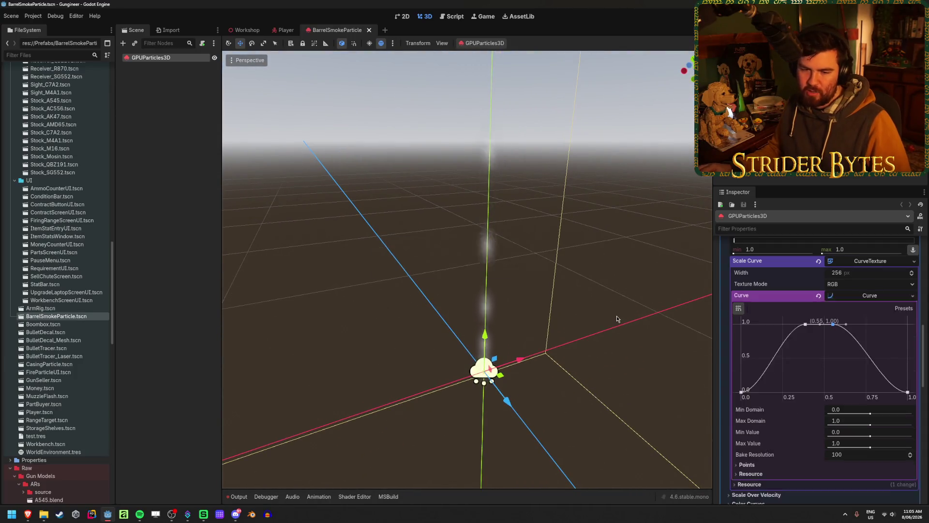
pyautogui.hotkey('alt', 'Tab')
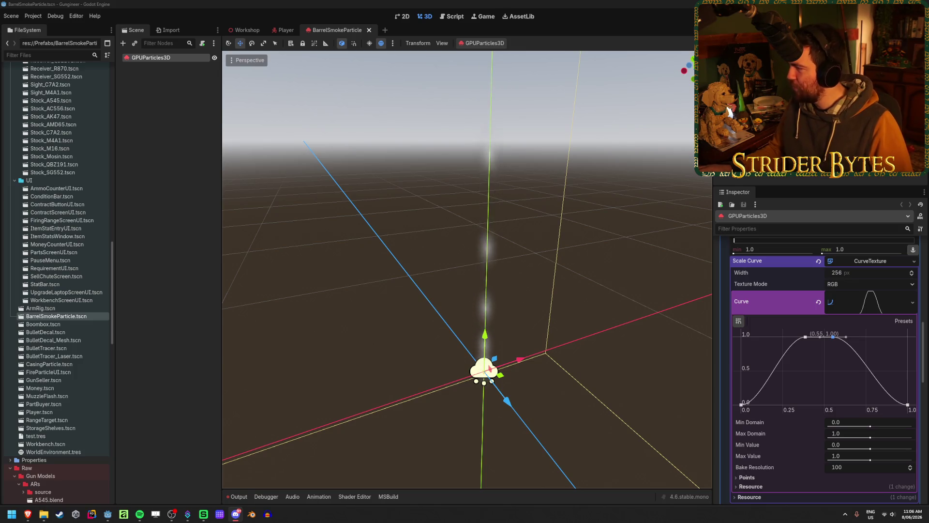
pyautogui.click(450, 3)
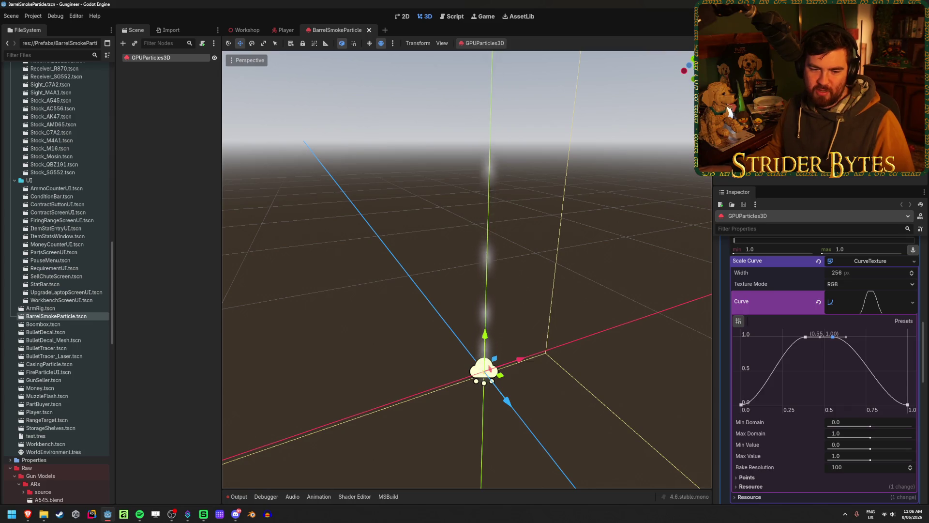
pyautogui.hotkey('alt', 'Tab')
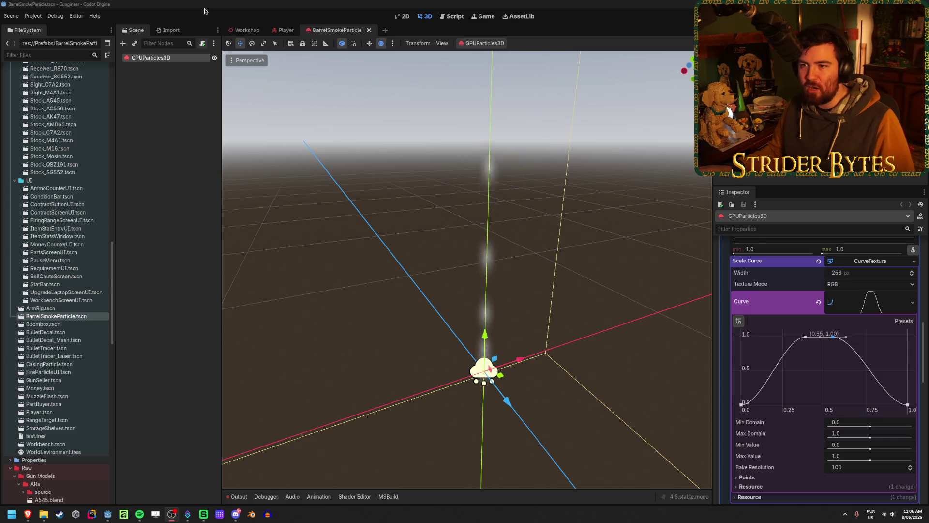
pyautogui.hotkey('alt', 'Tab')
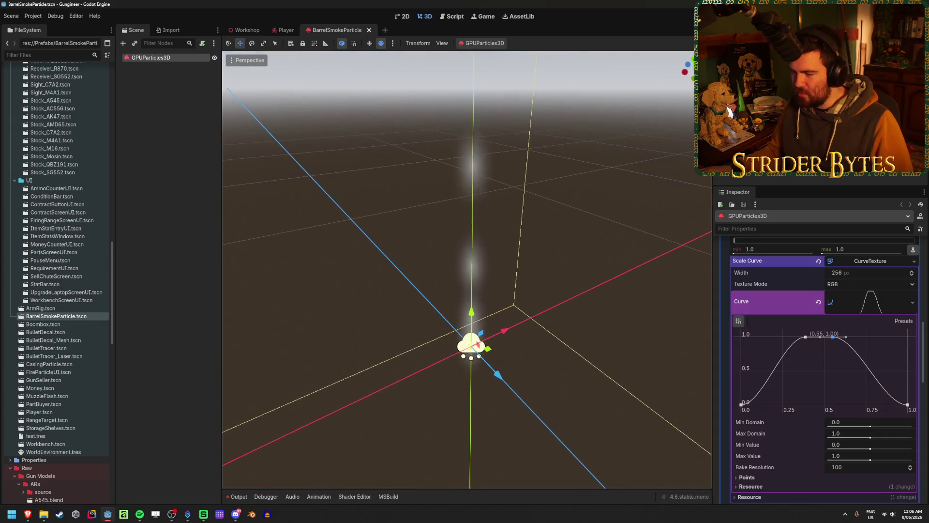
pyautogui.click(890, 305)
pyautogui.scroll(2, 899, 312)
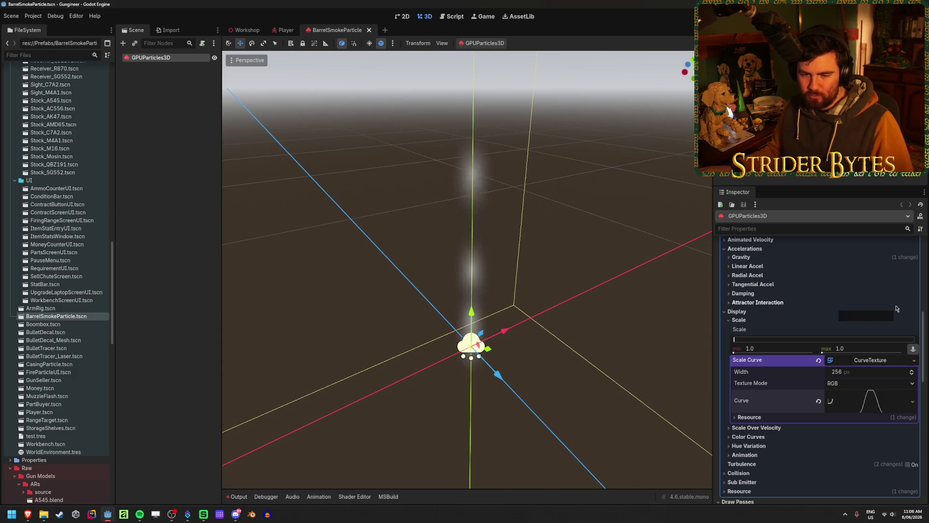
pyautogui.click(736, 320)
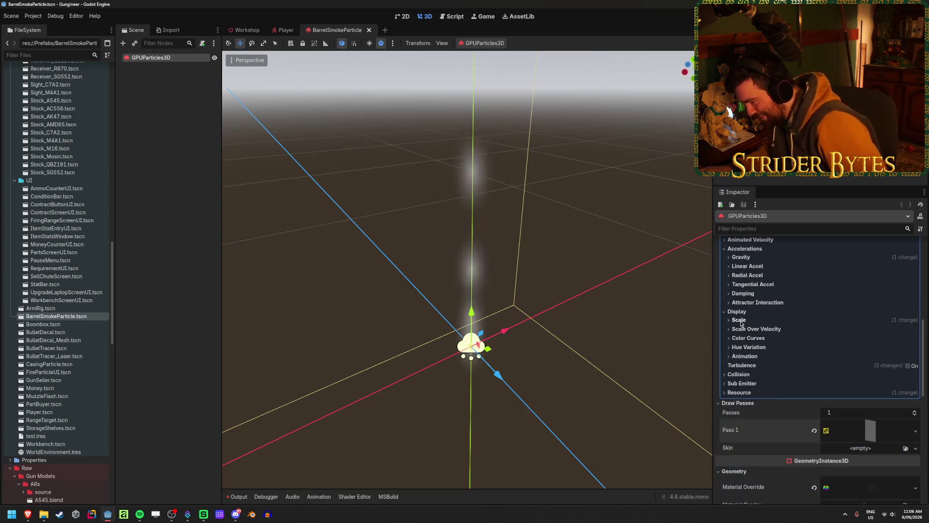
# Create a CurveTexture for Alpha Curve and paste the copied Scale Curve bell into it.
pyautogui.click(748, 338)
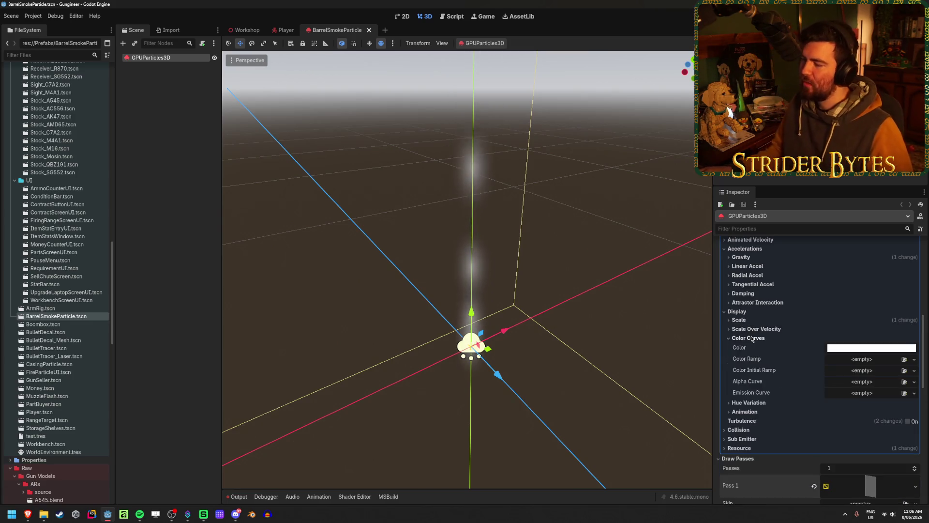
pyautogui.click(913, 382)
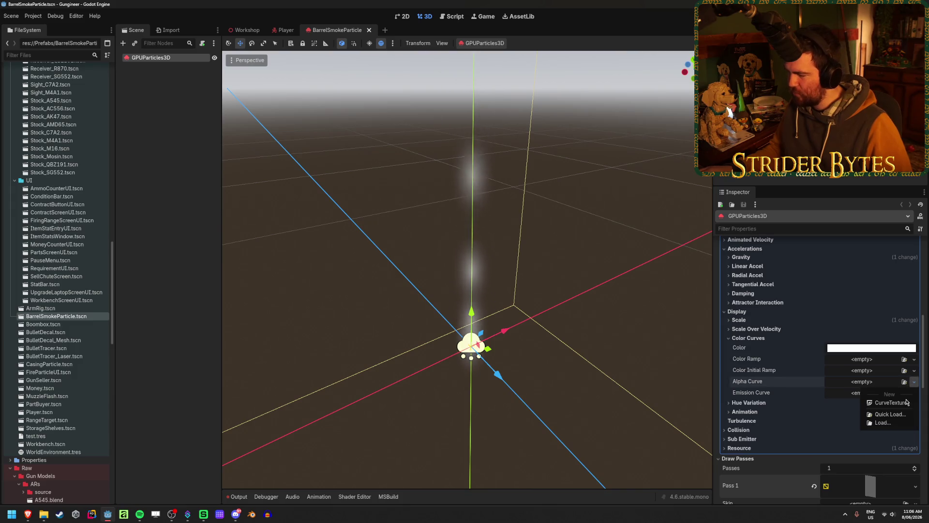
pyautogui.click(891, 402)
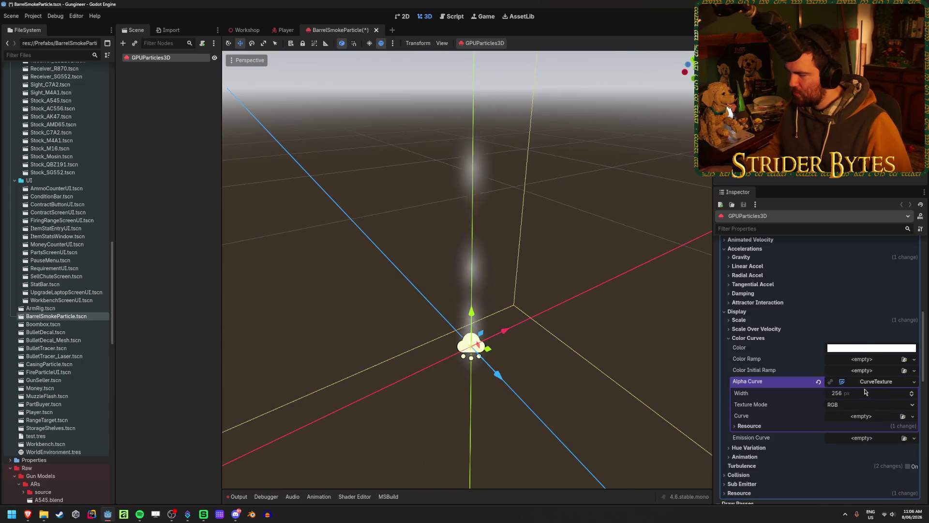
pyautogui.click(738, 319)
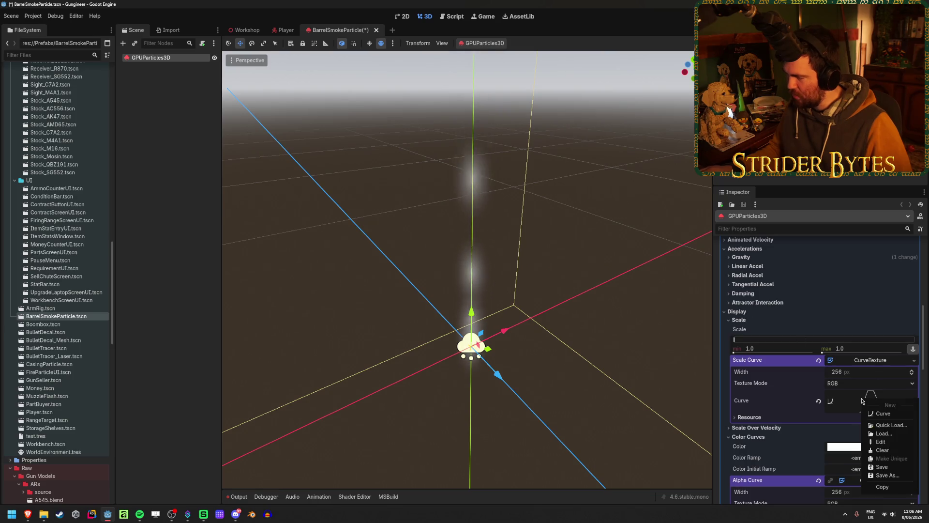
pyautogui.click(882, 475)
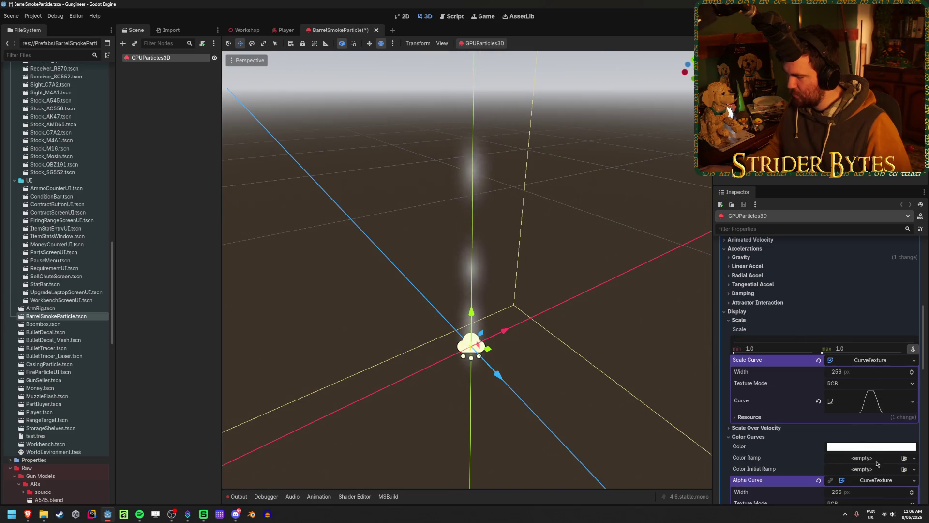
pyautogui.click(778, 320)
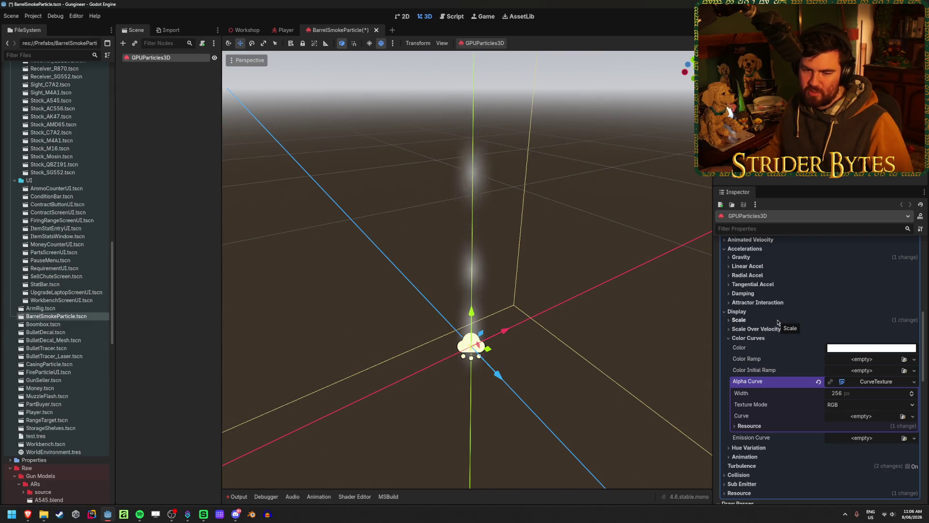
pyautogui.scroll(-3, 777, 323)
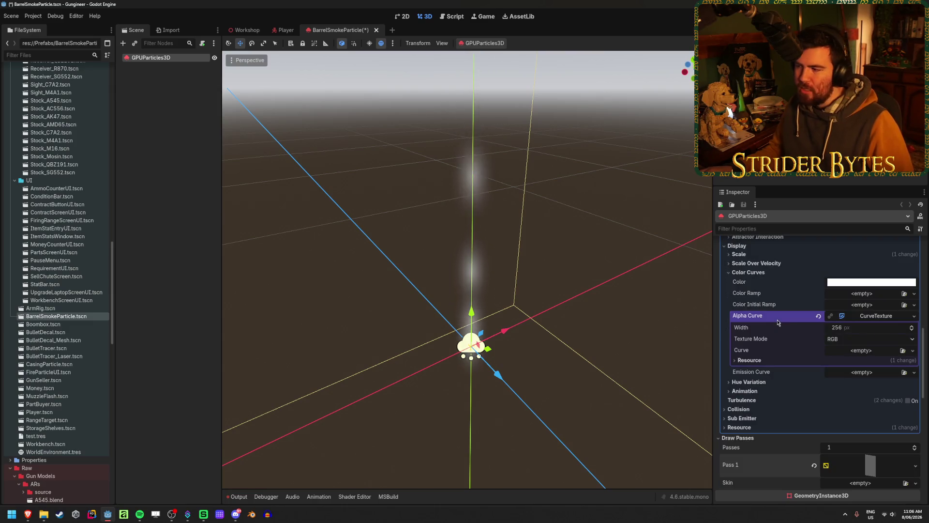
pyautogui.click(913, 351)
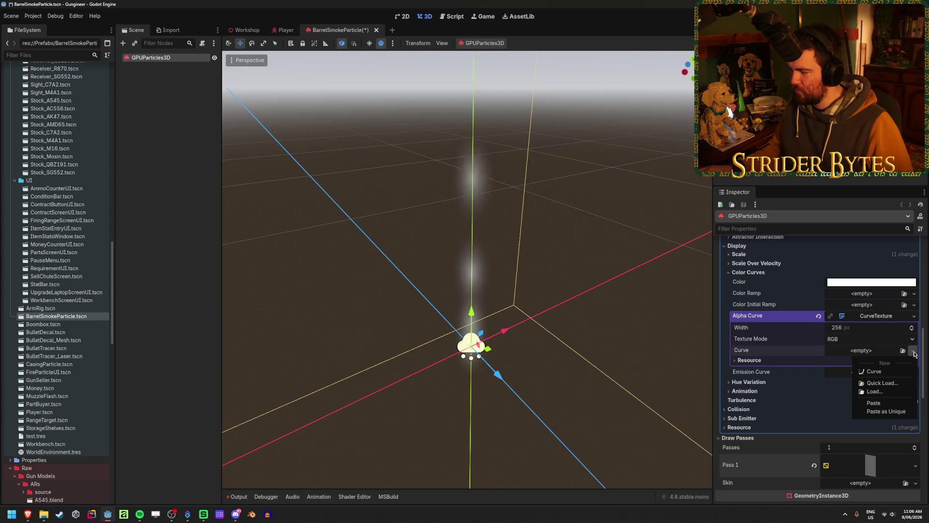
pyautogui.click(889, 405)
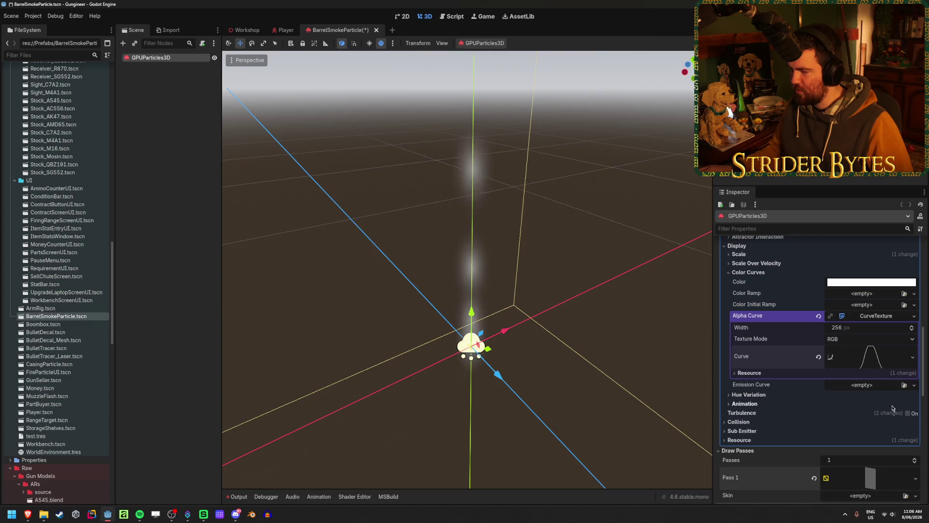
# Try lowering the alpha curve's peak points, then undo to keep the bell shape.
pyautogui.moveTo(498, 357)
pyautogui.mouseDown()
pyautogui.moveTo(472, 310)
pyautogui.moveTo(485, 344)
pyautogui.mouseUp()
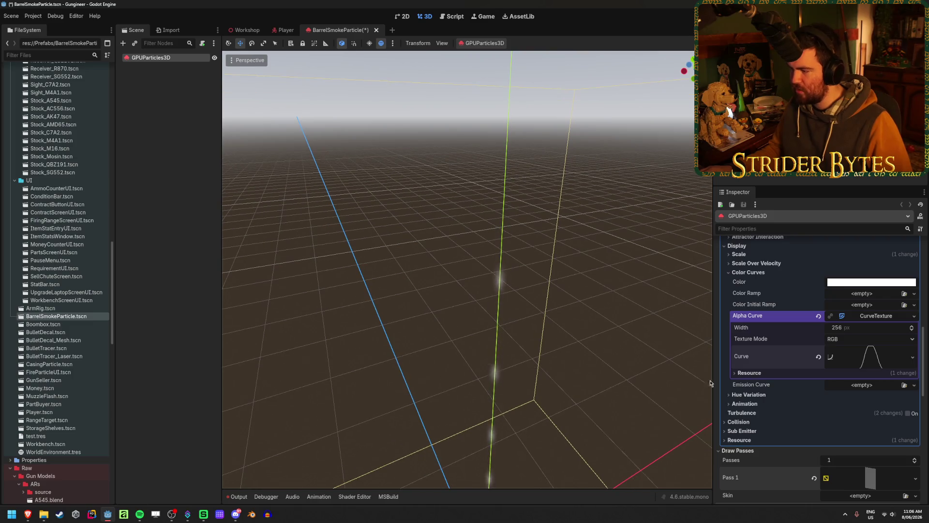
pyautogui.click(874, 367)
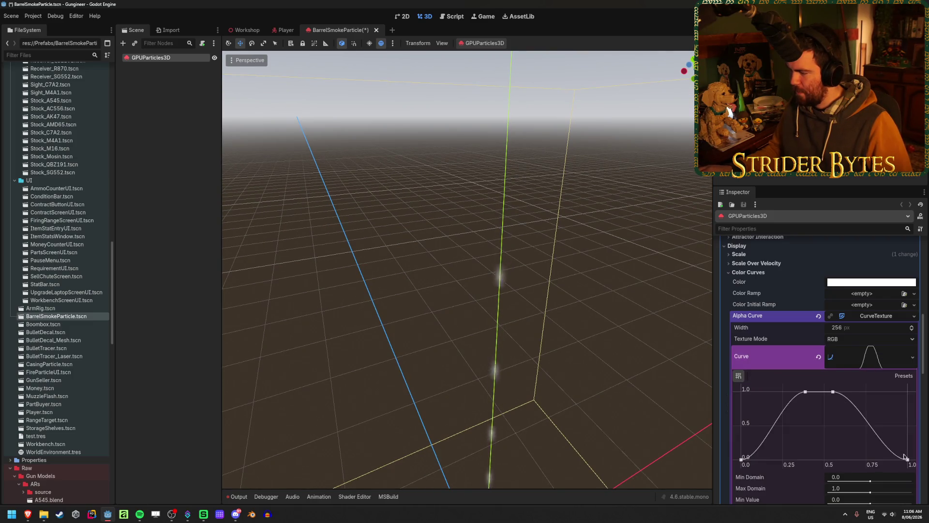
pyautogui.scroll(-3, 889, 435)
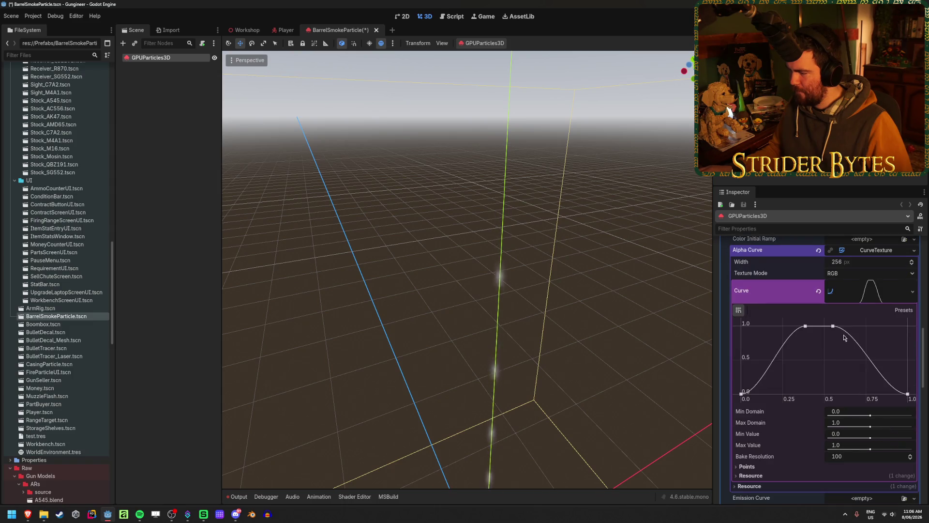
pyautogui.moveTo(832, 326); pyautogui.dragTo(838, 370)
pyautogui.moveTo(839, 377); pyautogui.dragTo(838, 394)
pyautogui.moveTo(805, 325); pyautogui.dragTo(805, 412)
pyautogui.press('f')
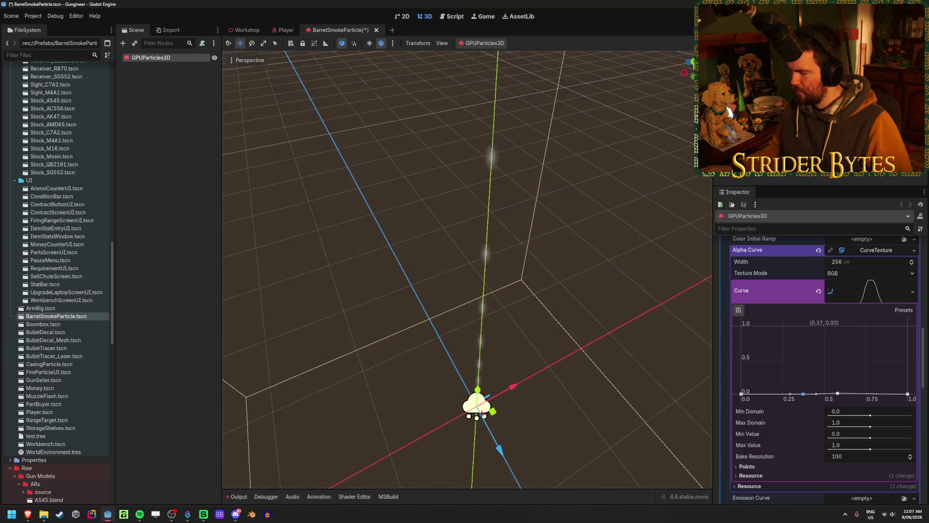
pyautogui.hotkey('ctrl', 'z')
pyautogui.hotkey('ctrl', 'z')
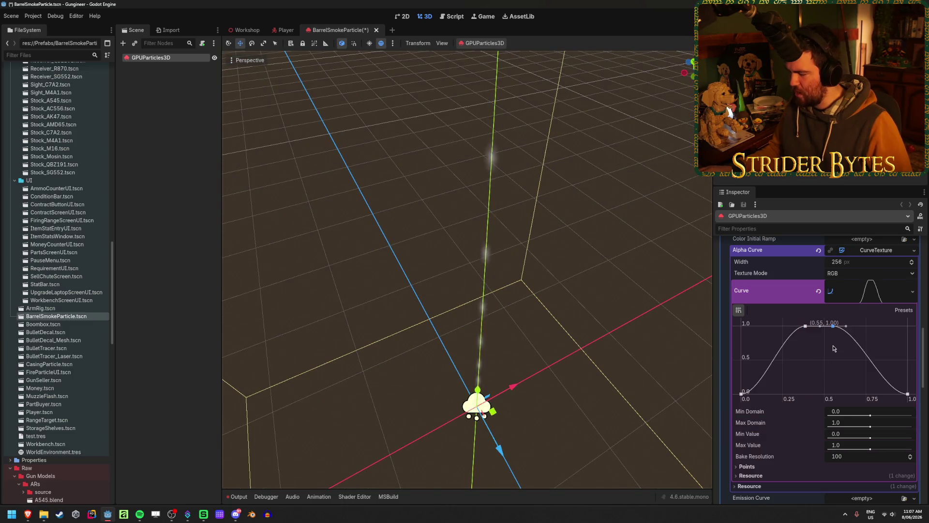
pyautogui.click(866, 293)
pyautogui.scroll(4, 823, 338)
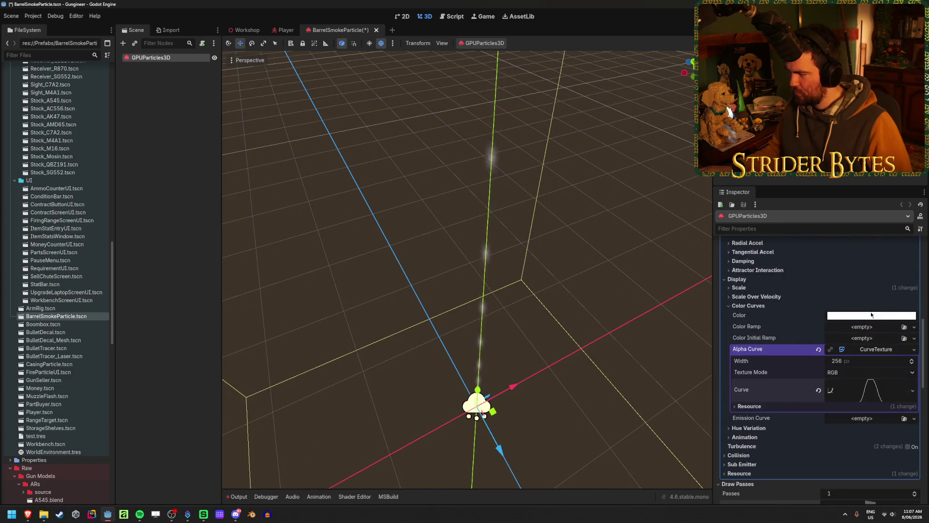
# Raise the Material Override albedo colour's alpha to fully opaque 1.0.
pyautogui.click(873, 317)
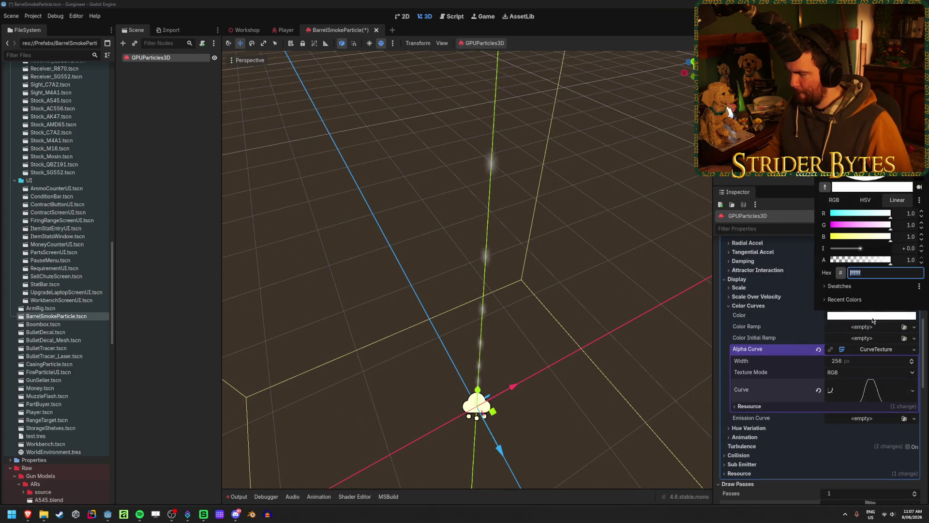
pyautogui.scroll(-10, 872, 329)
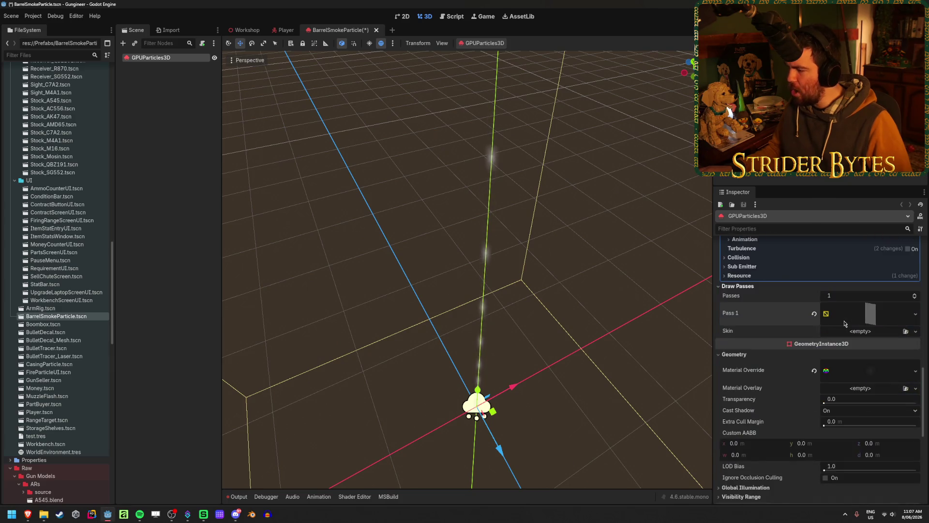
pyautogui.click(871, 338)
pyautogui.scroll(-5, 876, 339)
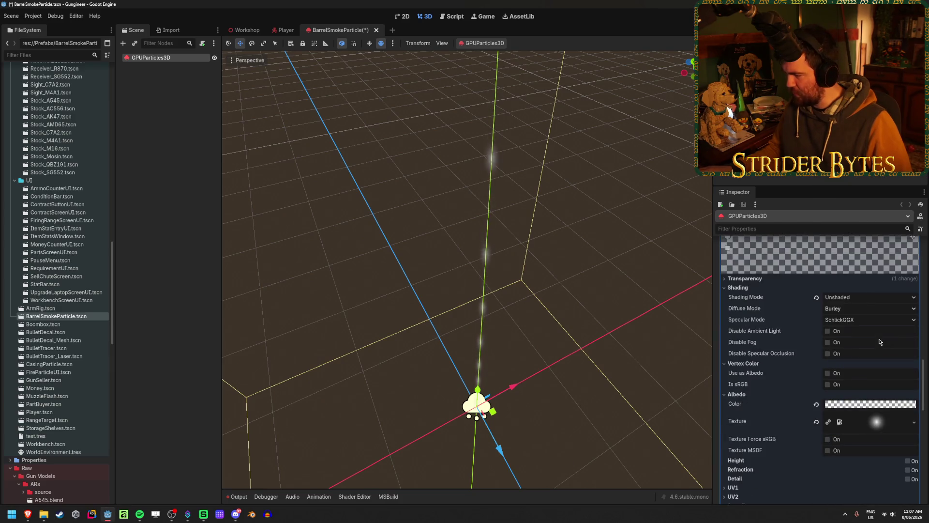
pyautogui.click(863, 404)
pyautogui.moveTo(842, 349); pyautogui.dragTo(882, 356)
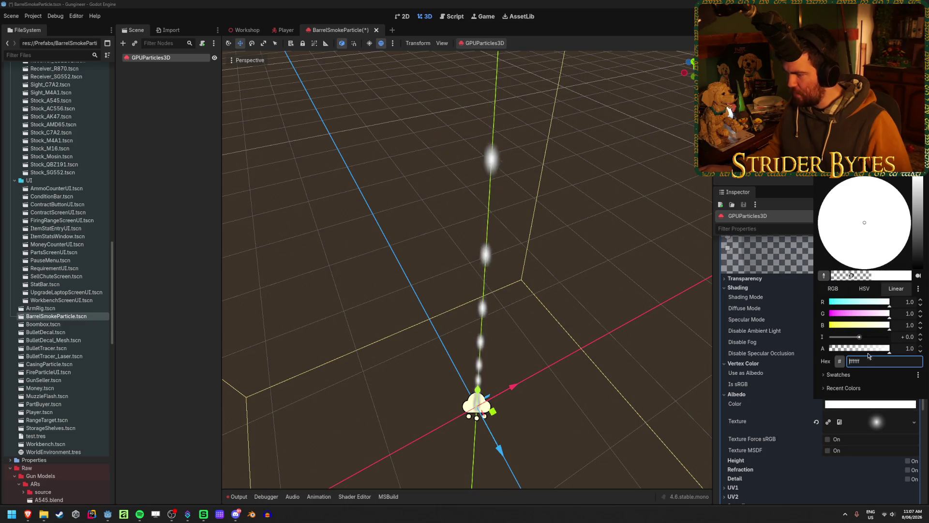
pyautogui.scroll(15, 823, 367)
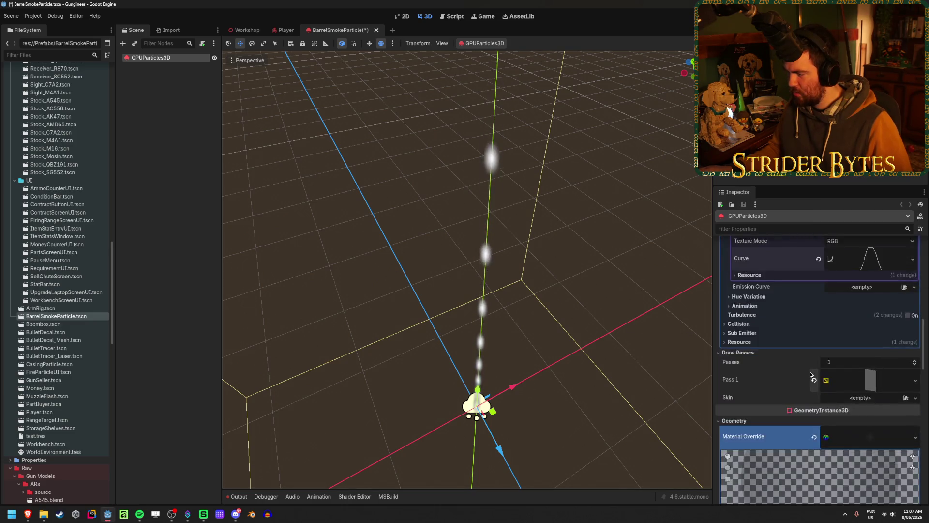
# Try changing the particle Color's opacity and green, then discard it back to white.
pyautogui.click(865, 382)
pyautogui.moveTo(889, 326)
pyautogui.mouseDown()
pyautogui.moveTo(841, 328)
pyautogui.moveTo(853, 333)
pyautogui.moveTo(839, 338)
pyautogui.mouseUp()
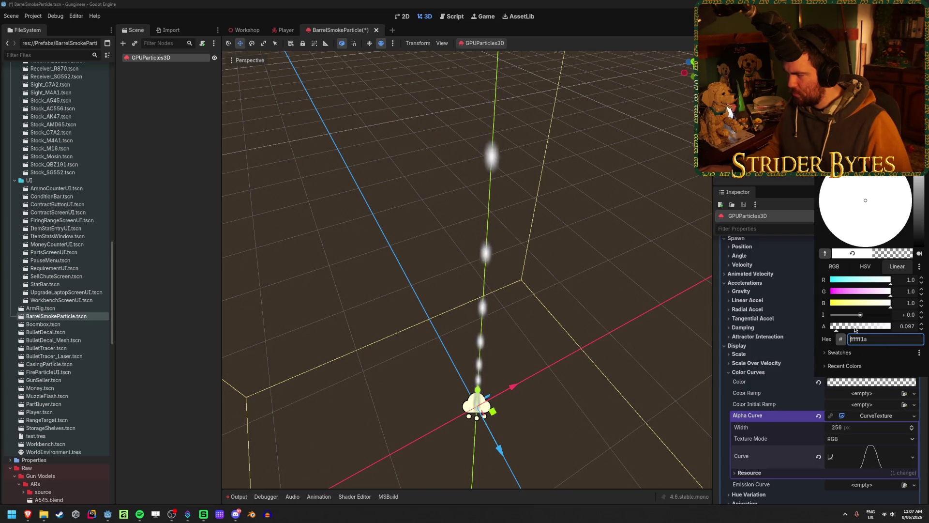
pyautogui.moveTo(834, 291); pyautogui.dragTo(818, 291)
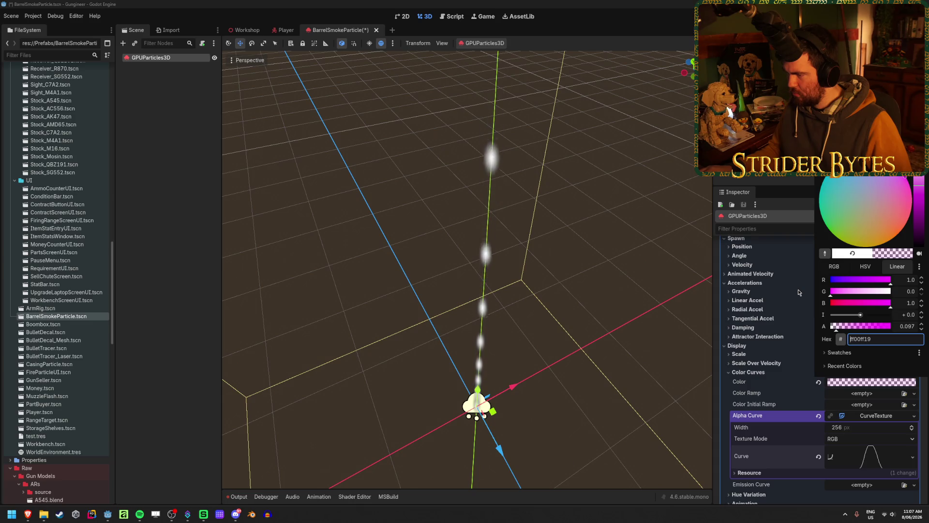
pyautogui.press('Escape')
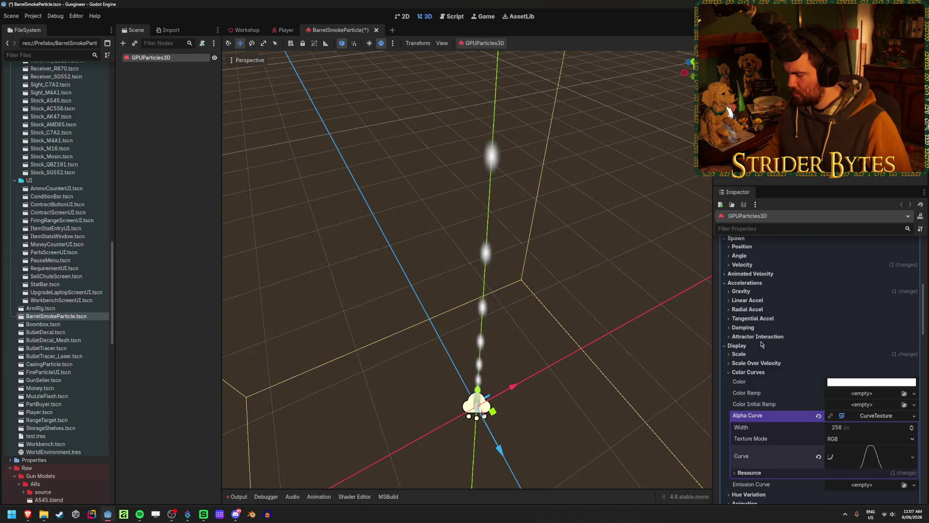
# Revert the albedo colour to translucent and orbit the view to inspect the faint puffs.
pyautogui.scroll(-15, 761, 343)
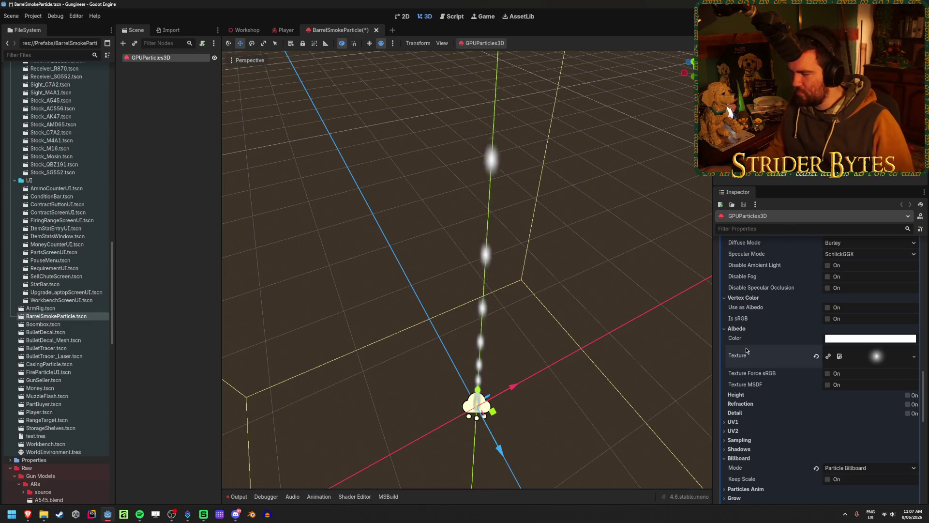
pyautogui.scroll(-10, 757, 348)
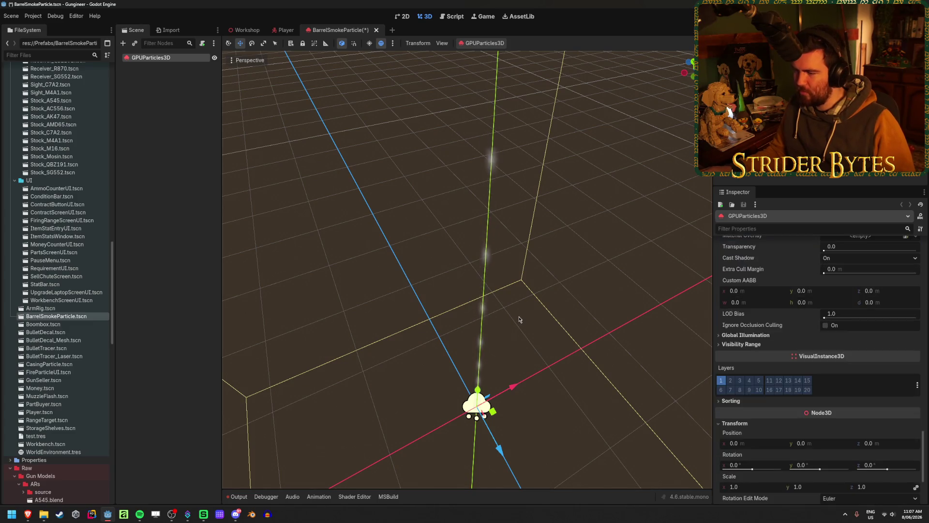
pyautogui.hotkey('ctrl', 's')
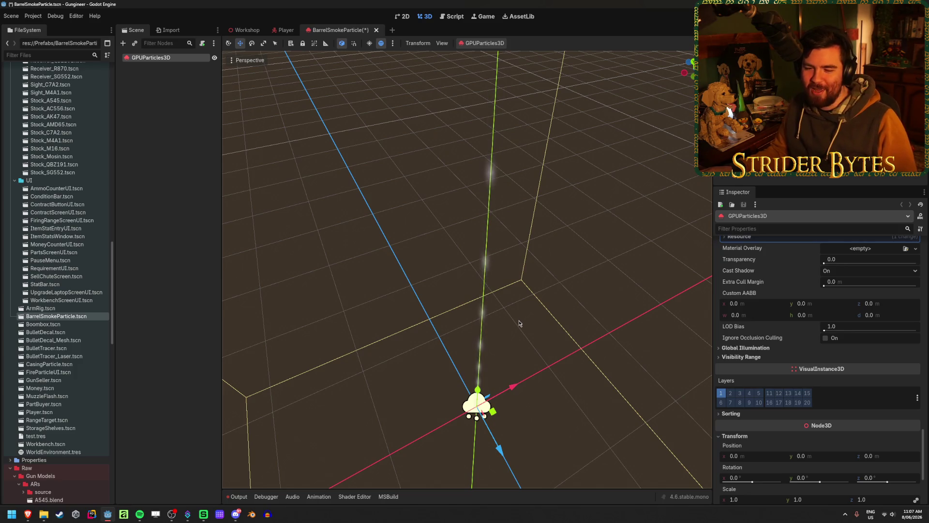
pyautogui.moveTo(626, 257)
pyautogui.mouseDown()
pyautogui.moveTo(542, 262)
pyautogui.moveTo(541, 249)
pyautogui.mouseUp()
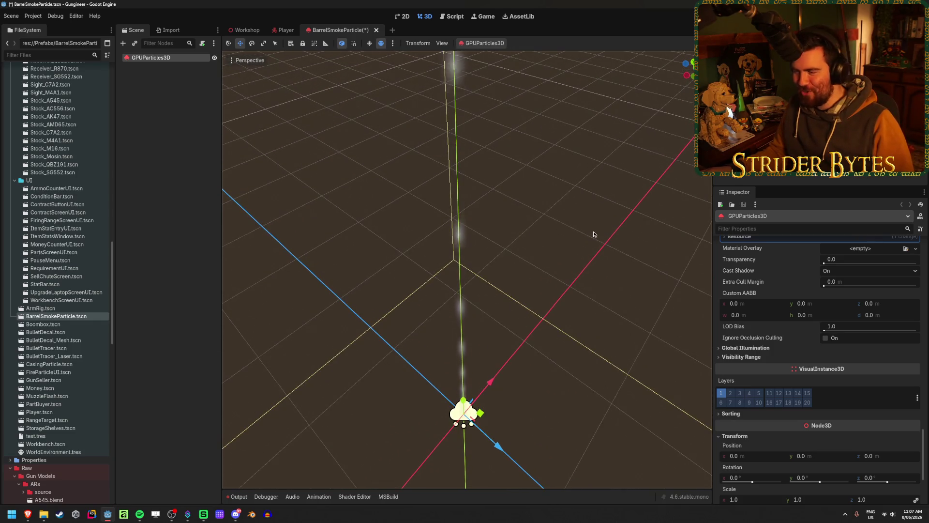
pyautogui.scroll(-10, 787, 284)
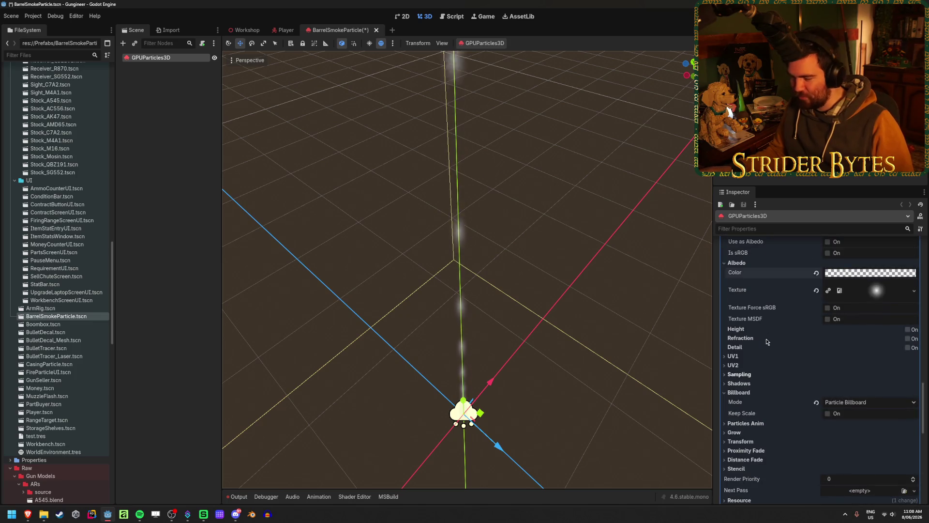
pyautogui.scroll(5, 767, 342)
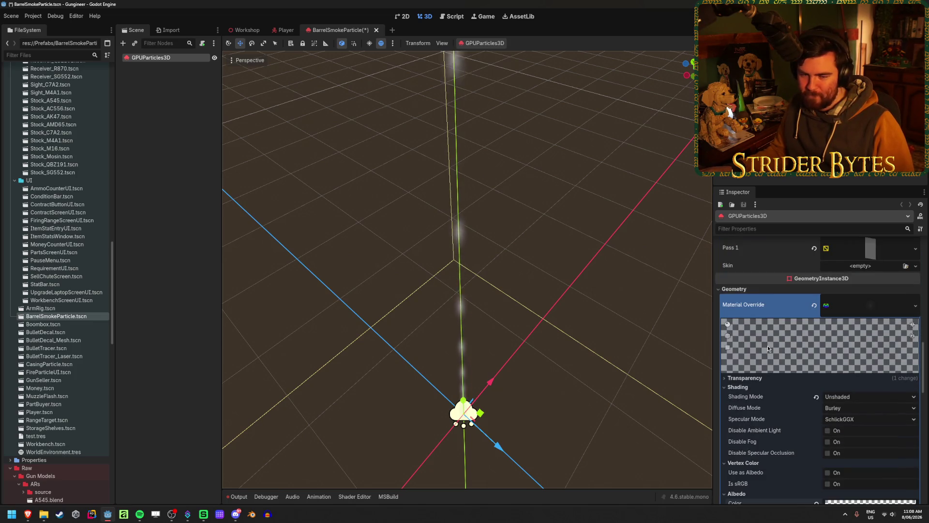
pyautogui.scroll(-2, 767, 345)
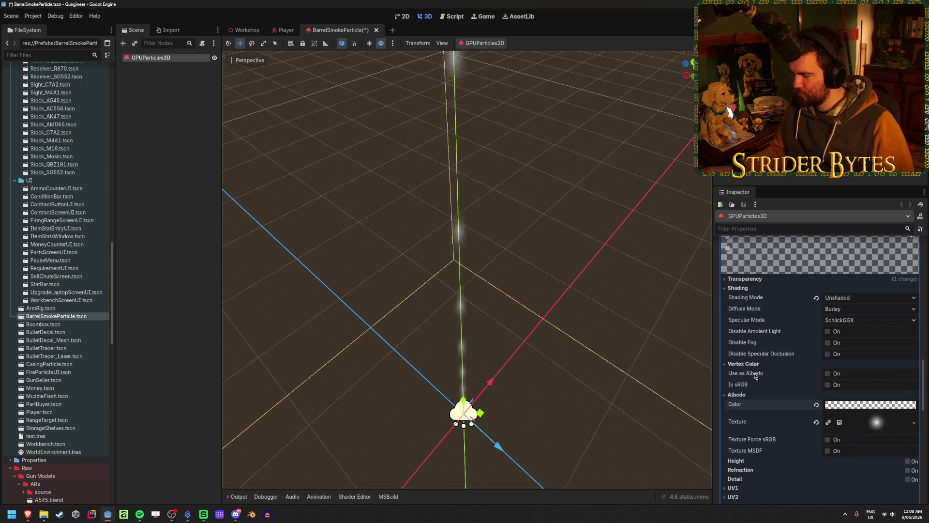
pyautogui.scroll(-1, 752, 396)
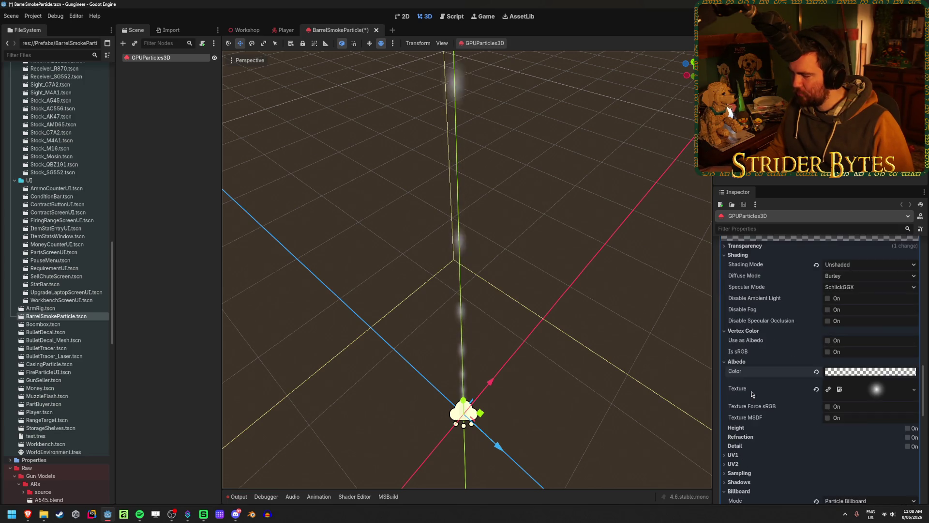
# Raise the albedo colour's opacity slightly to 0.193.
pyautogui.click(888, 371)
pyautogui.moveTo(837, 316); pyautogui.dragTo(841, 320)
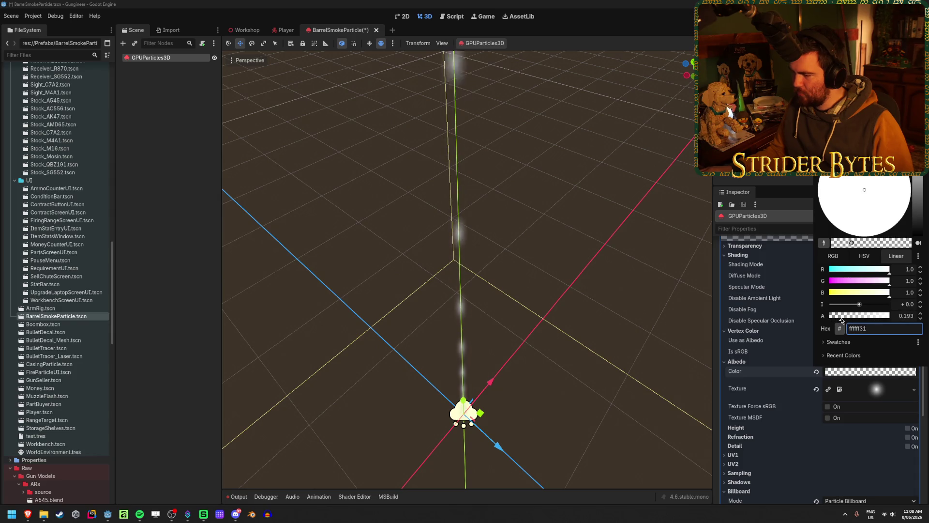
pyautogui.click(756, 370)
pyautogui.scroll(10, 766, 371)
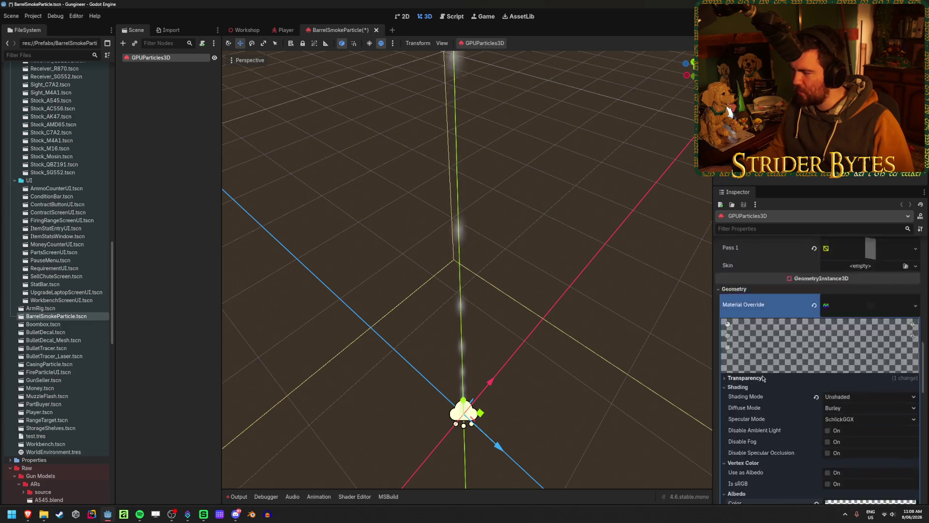
pyautogui.scroll(1, 778, 372)
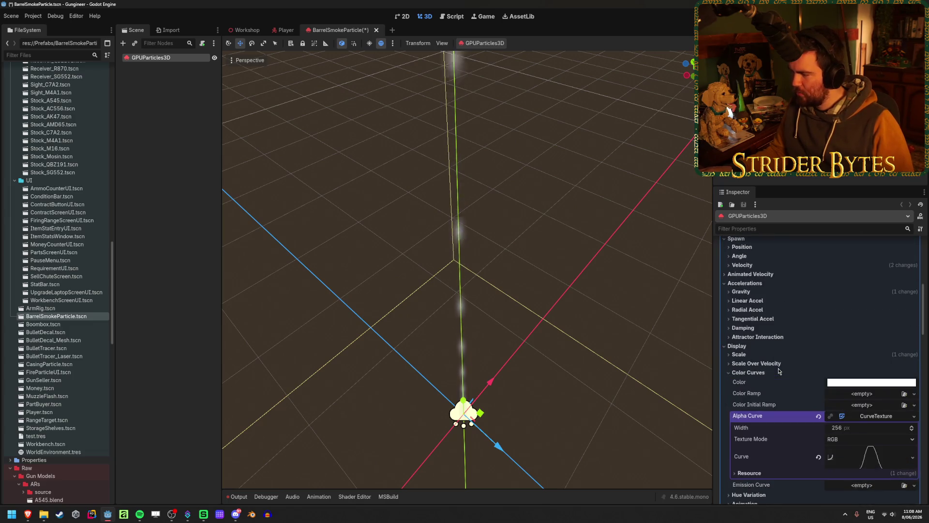
# Set the particle Color to blue, hex 0000ff.
pyautogui.click(898, 353)
pyautogui.write('0000ff')
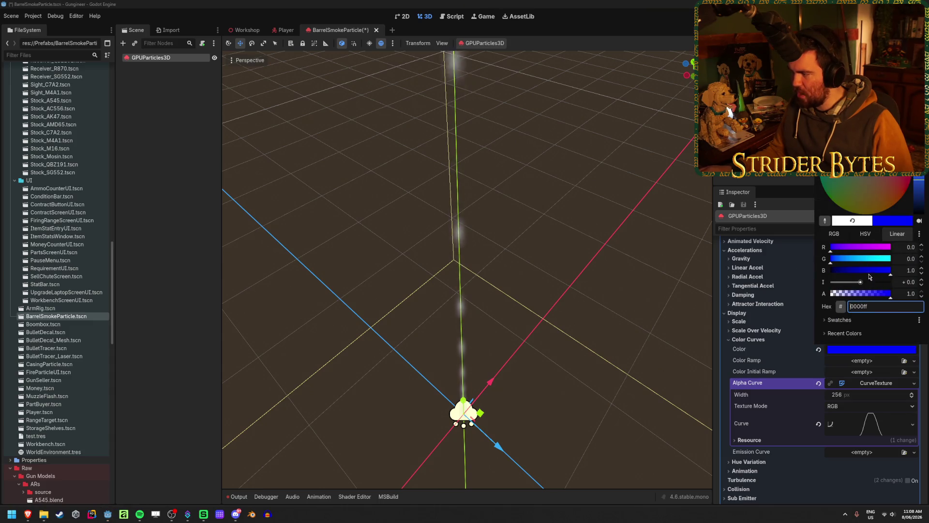
pyautogui.click(779, 378)
pyautogui.scroll(-10, 779, 381)
pyautogui.scroll(5, 779, 381)
# Make the albedo fully opaque and reset Shading Mode from Unshaded to Per-Pixel.
pyautogui.click(870, 371)
pyautogui.moveTo(870, 316); pyautogui.dragTo(890, 316)
pyautogui.click(770, 366)
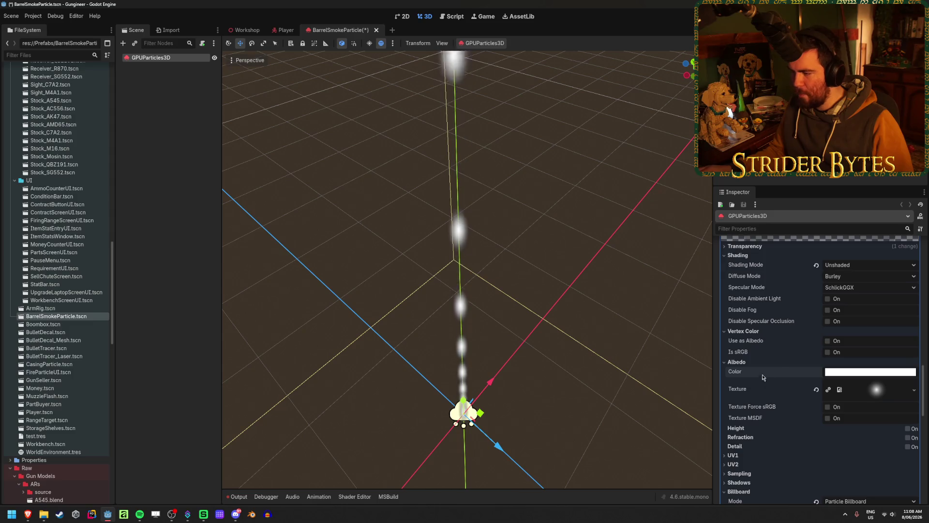
pyautogui.click(817, 265)
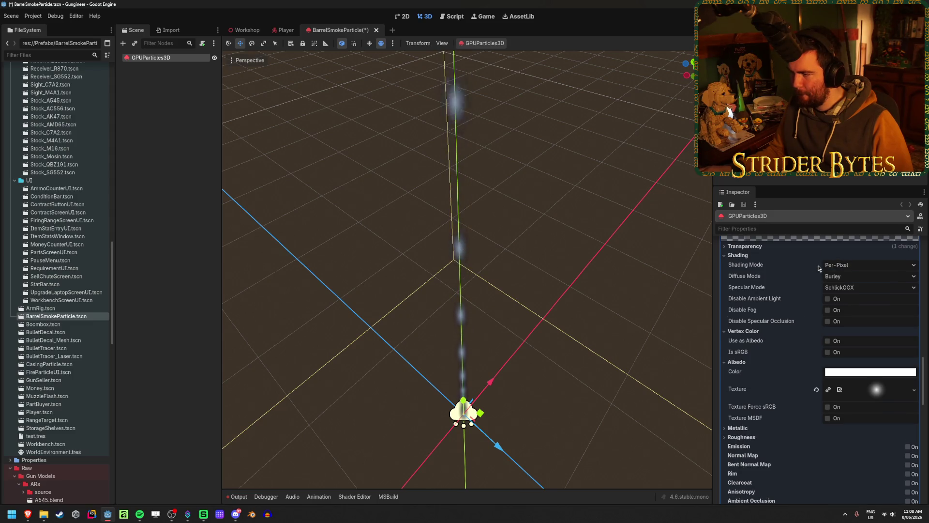
pyautogui.scroll(10, 785, 293)
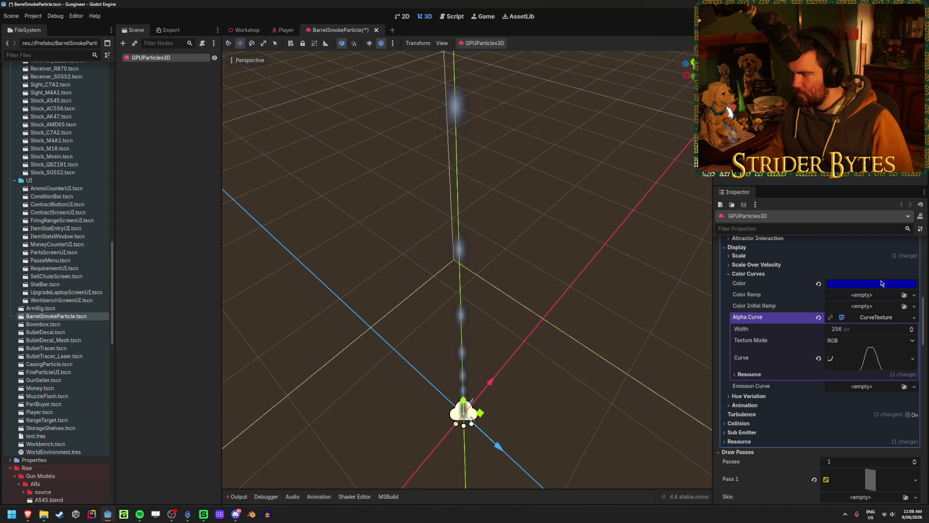
# Change the particle Color to magenta, hex ff00b2.
pyautogui.click(882, 283)
pyautogui.write('ff00b2')
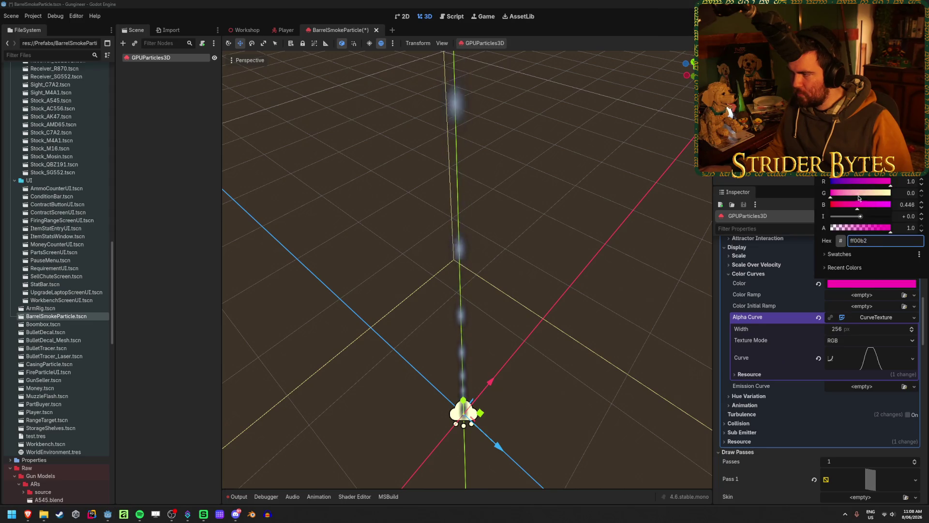
pyautogui.scroll(10, 782, 344)
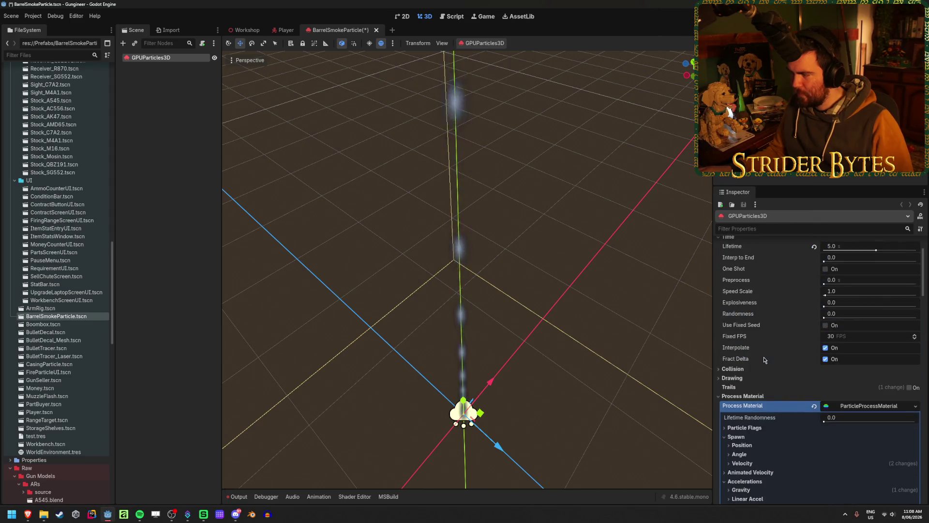
pyautogui.scroll(-4, 763, 357)
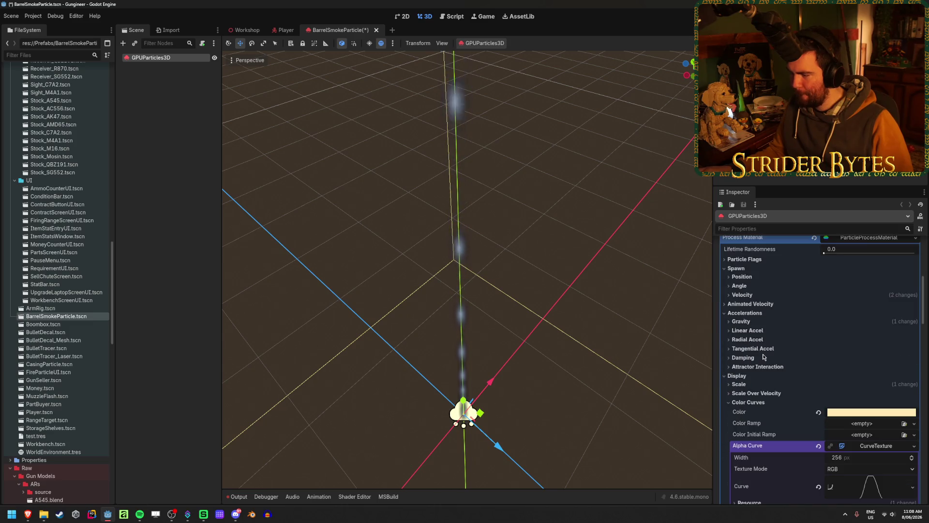
pyautogui.scroll(-3, 763, 358)
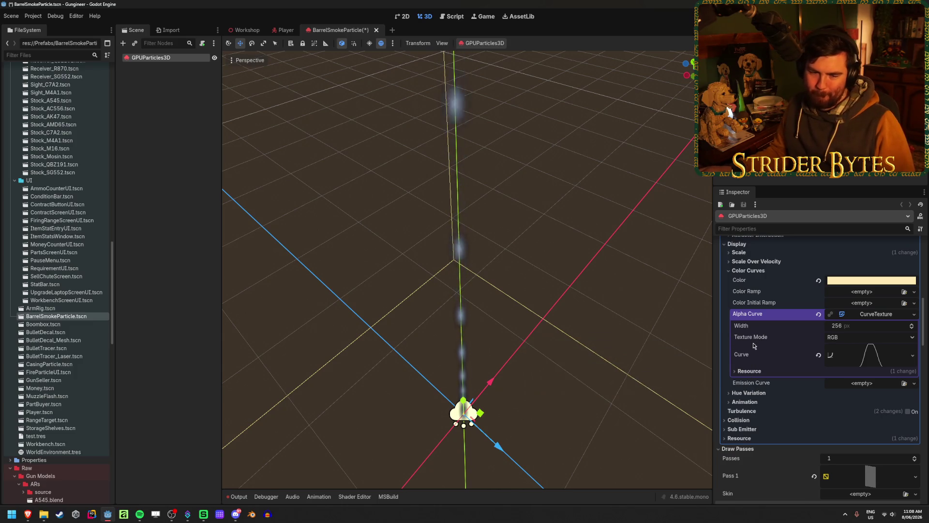
pyautogui.scroll(-7, 765, 352)
pyautogui.scroll(4, 764, 355)
pyautogui.scroll(4, 765, 354)
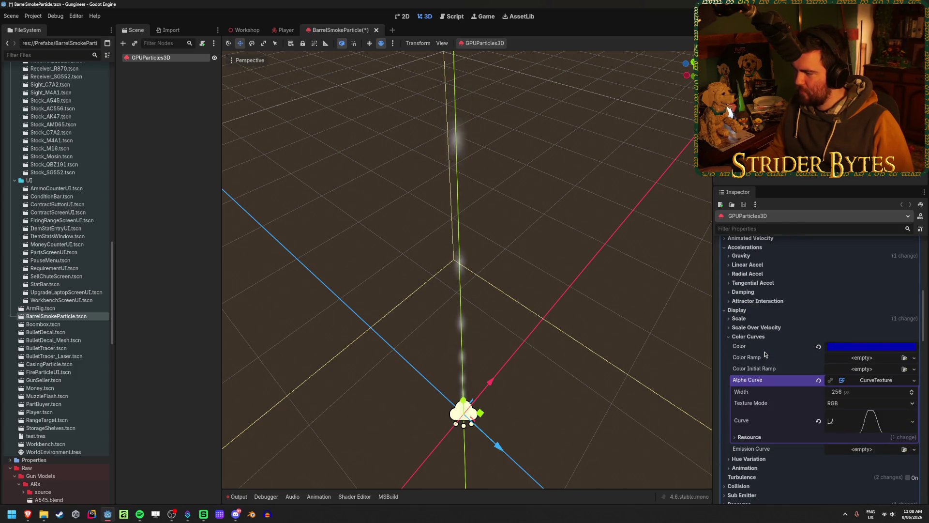
pyautogui.hotkey('ctrl', 'z')
pyautogui.scroll(-5, 764, 354)
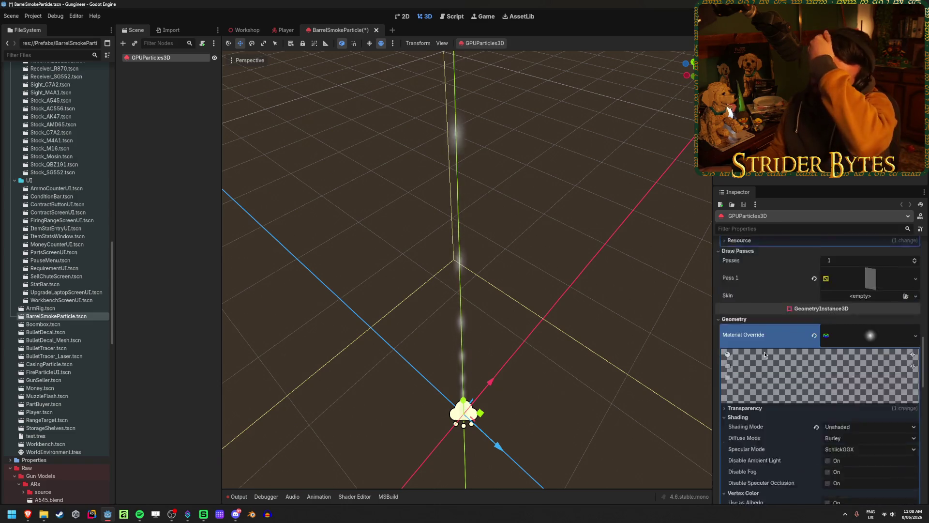
pyautogui.scroll(-2, 765, 355)
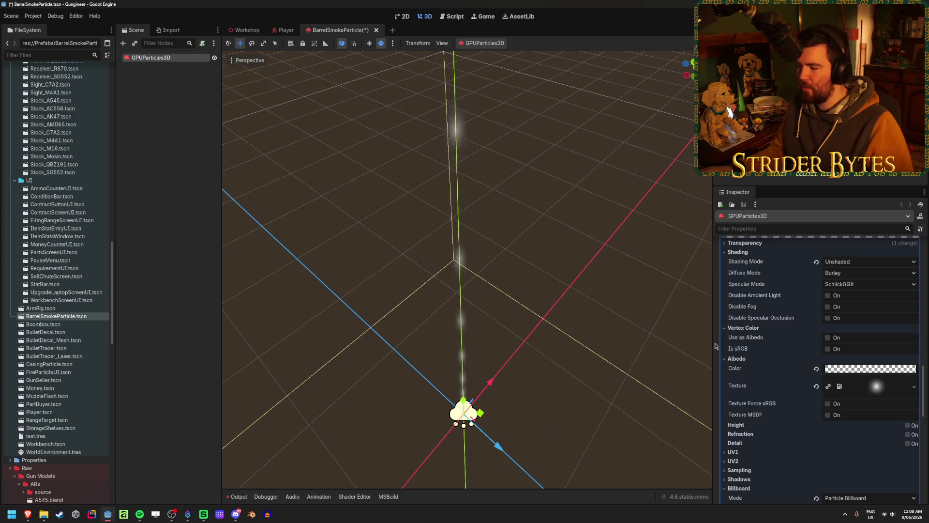
pyautogui.scroll(3, 715, 346)
pyautogui.scroll(-8, 715, 346)
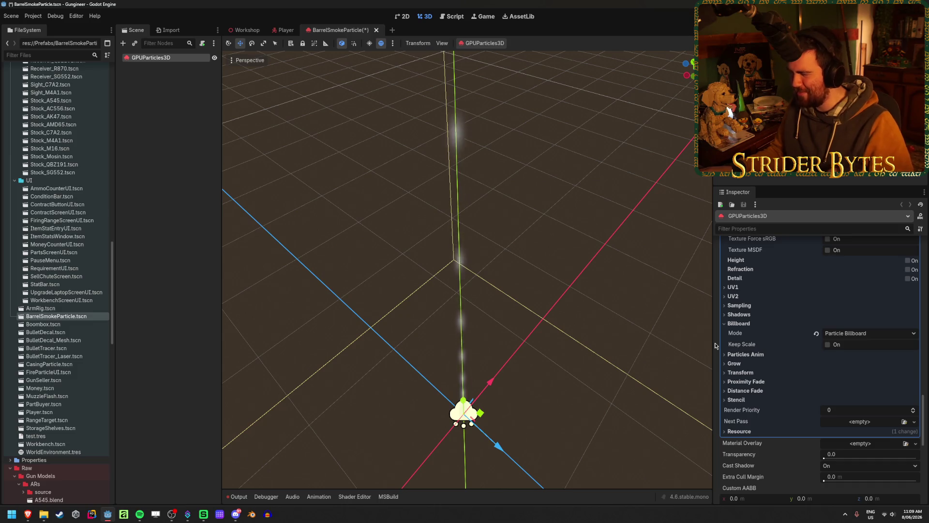
pyautogui.scroll(3, 715, 346)
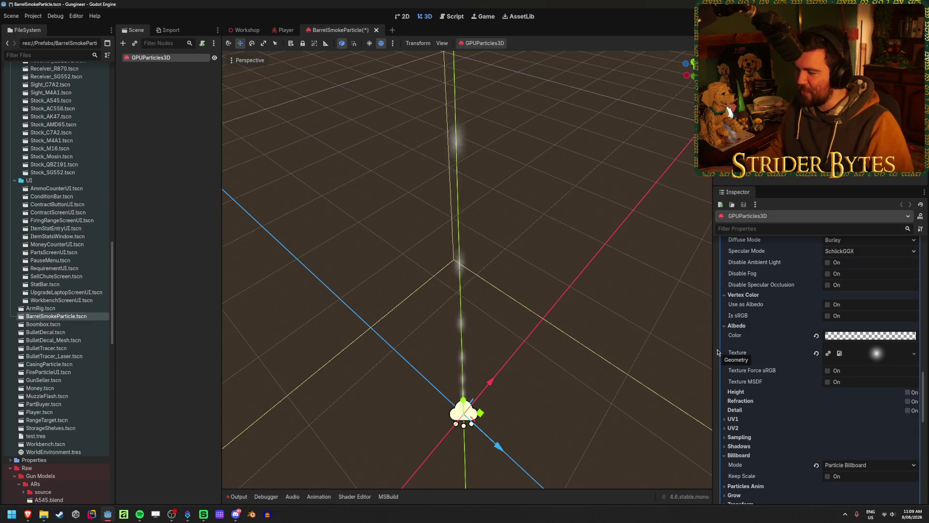
pyautogui.scroll(1, 716, 347)
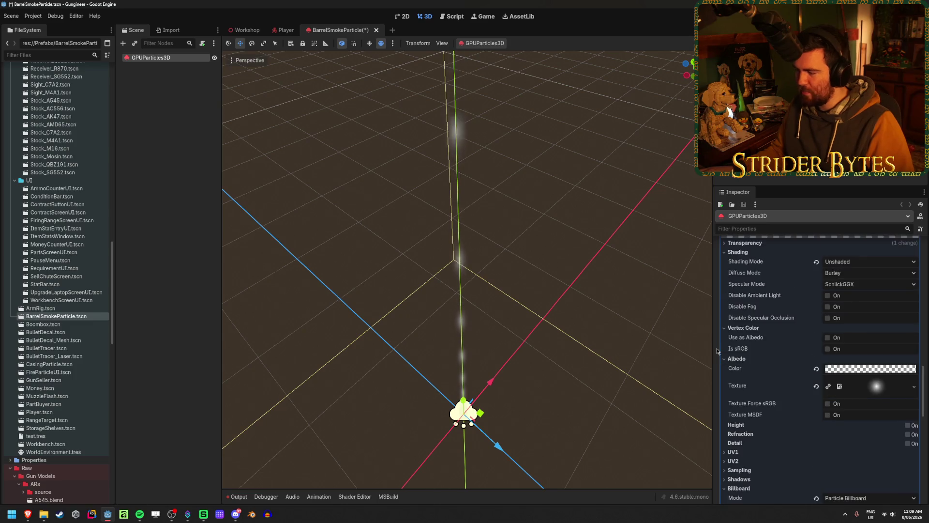
pyautogui.scroll(4, 717, 360)
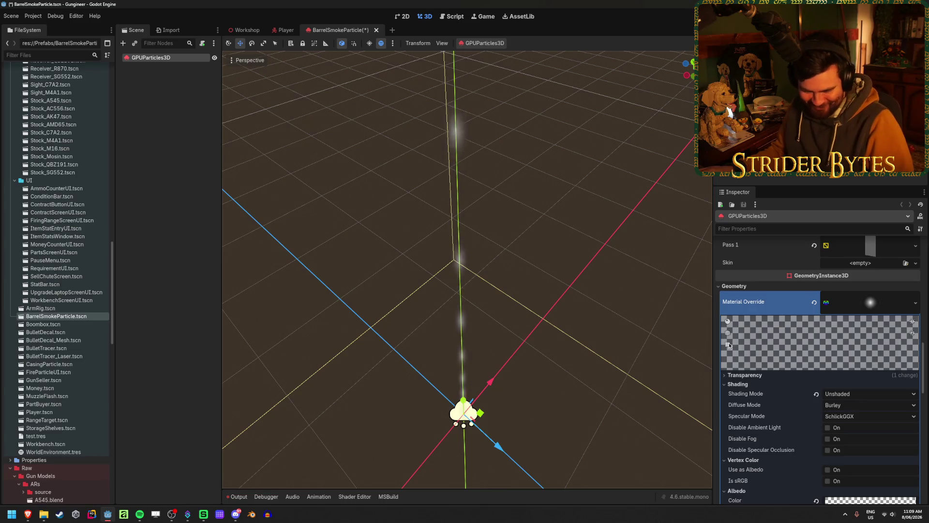
pyautogui.scroll(8, 734, 345)
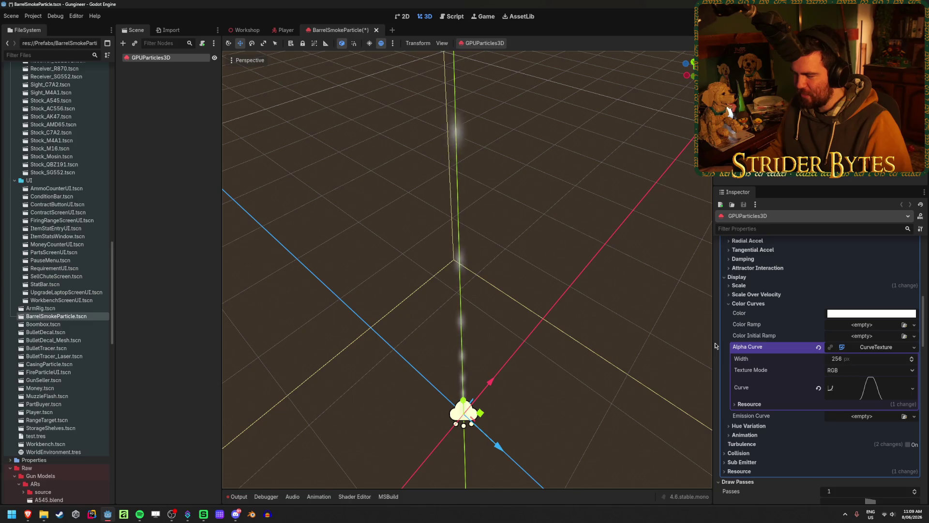
pyautogui.scroll(1, 715, 345)
pyautogui.scroll(-1, 715, 345)
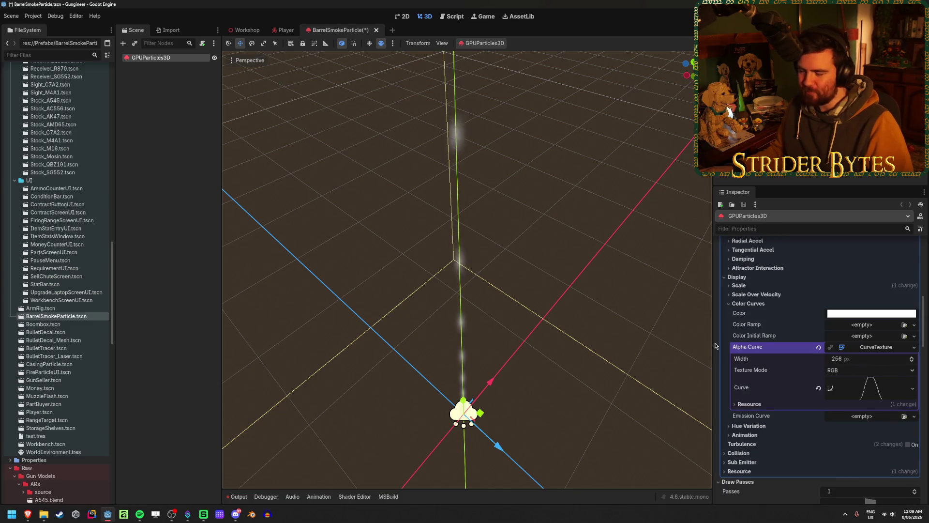
# Switch the alpha CurveTexture's Texture Mode from RGB to Red, then reopen the scale curve.
pyautogui.click(859, 369)
pyautogui.click(860, 393)
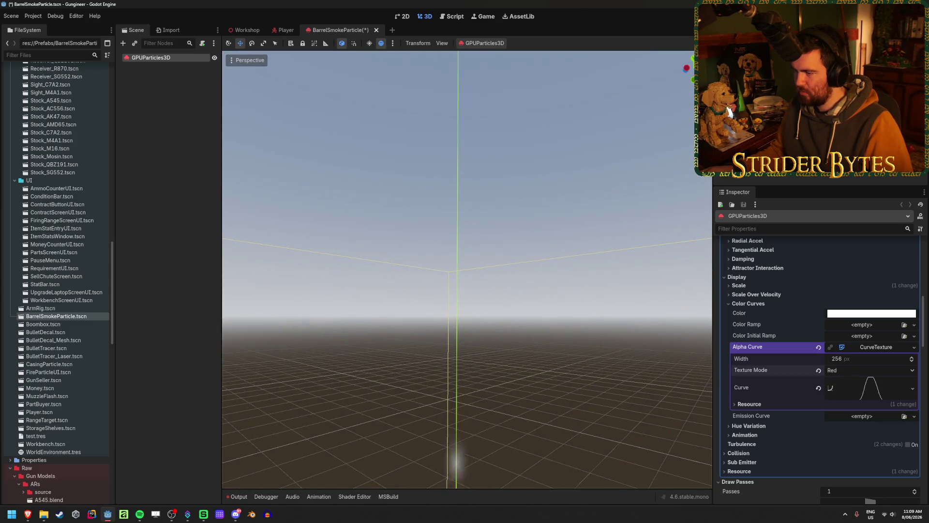
pyautogui.scroll(3, 790, 367)
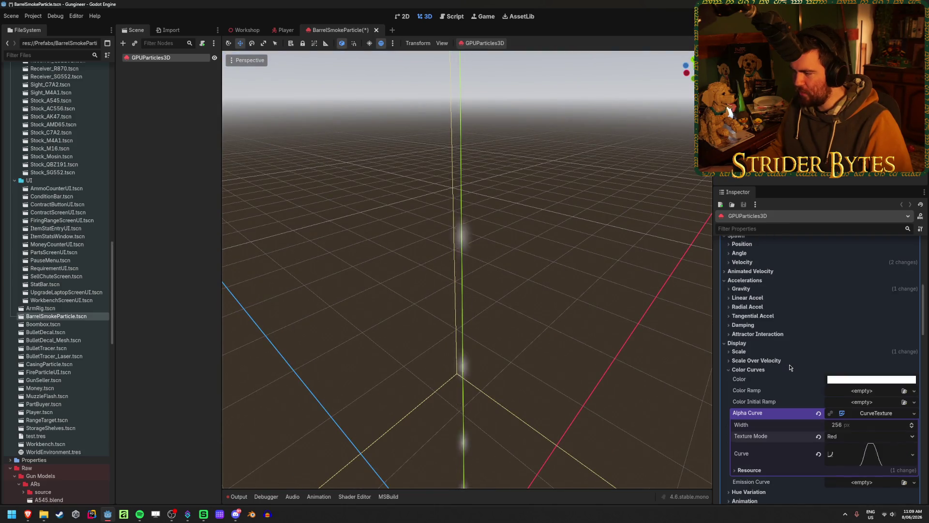
pyautogui.scroll(5, 767, 360)
pyautogui.scroll(-6, 766, 360)
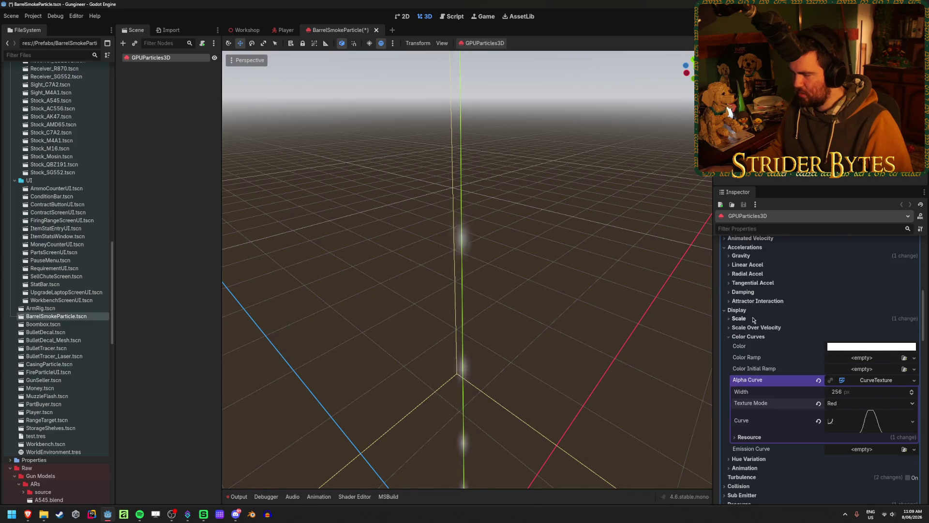
pyautogui.click(739, 318)
pyautogui.click(877, 400)
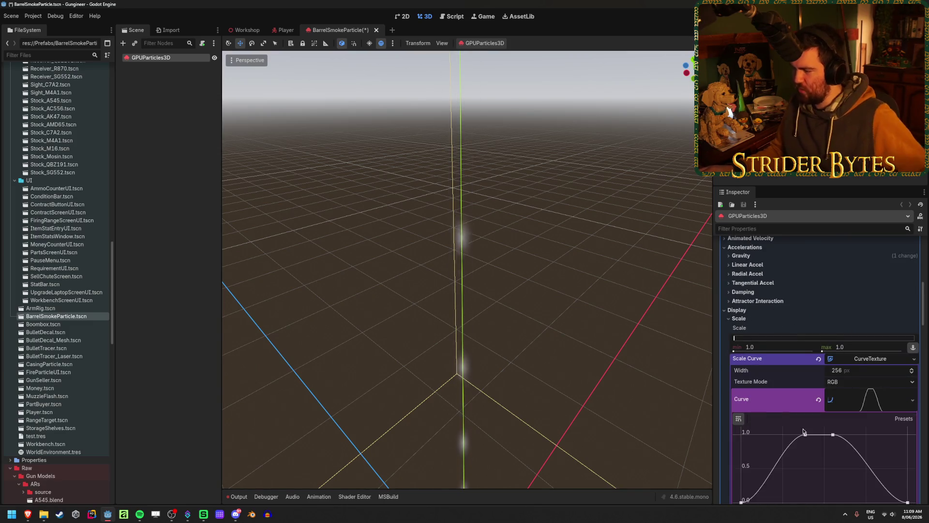
# Drag the scale curve's peak down near zero and set Scale min to 0.0.
pyautogui.moveTo(805, 434); pyautogui.dragTo(810, 494)
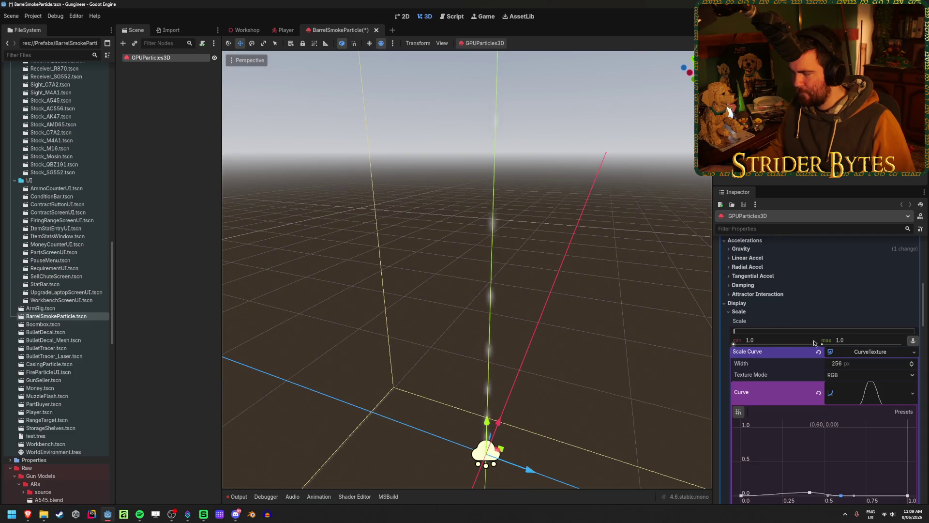
pyautogui.click(750, 340)
pyautogui.write('0')
pyautogui.press('Return')
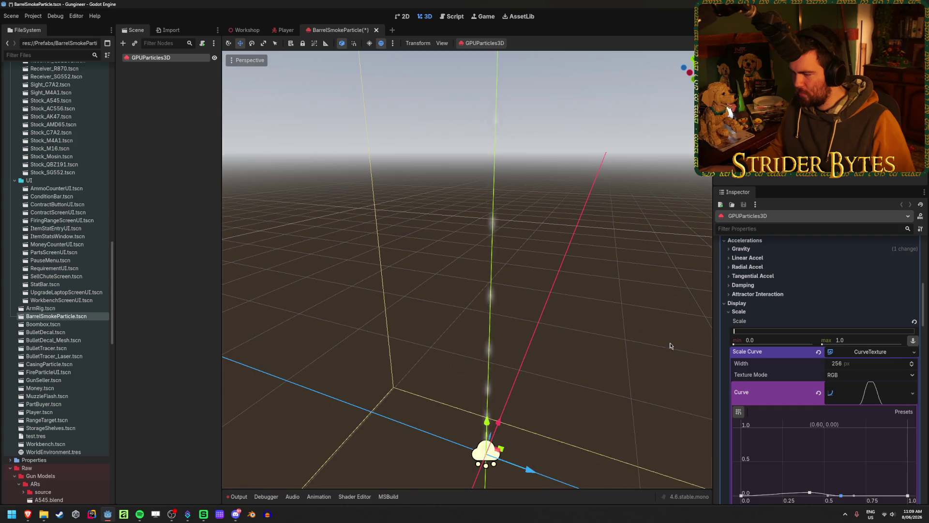
pyautogui.scroll(-2, 788, 343)
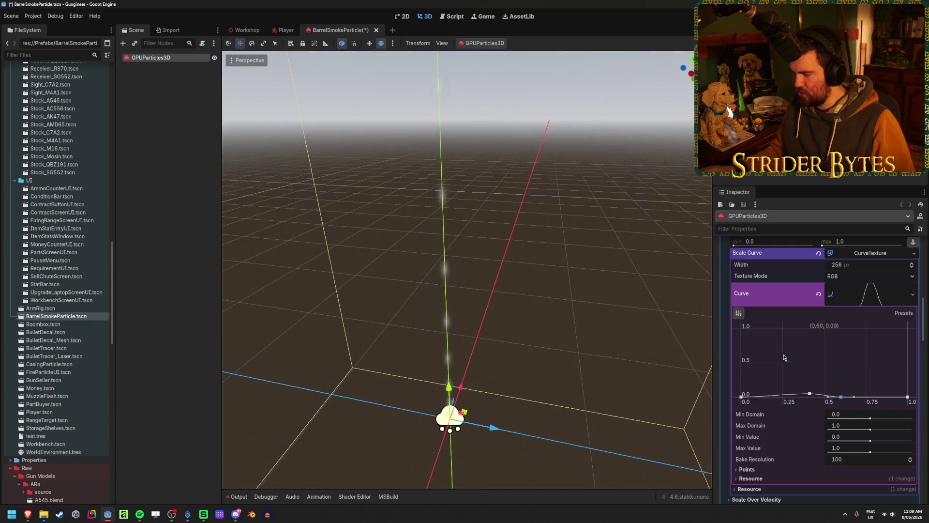
pyautogui.scroll(-20, 770, 353)
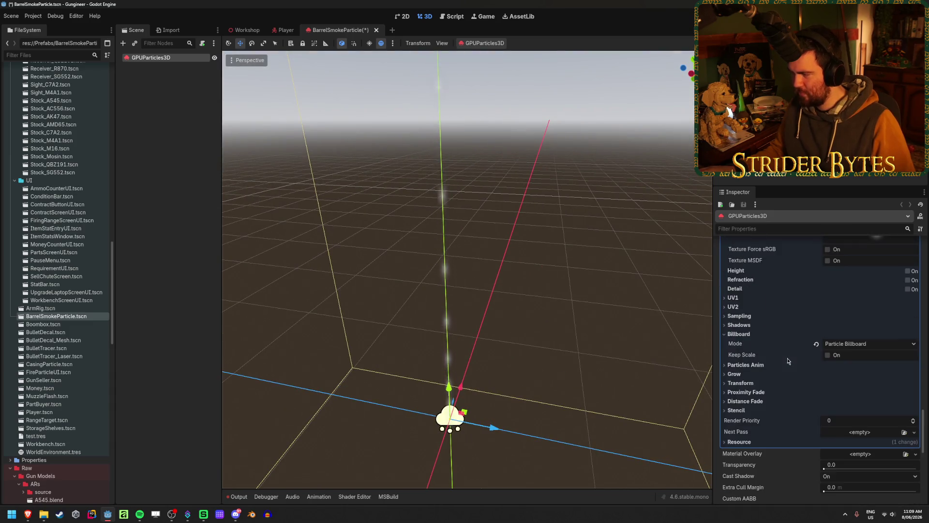
pyautogui.scroll(2, 788, 361)
pyautogui.scroll(3, 786, 440)
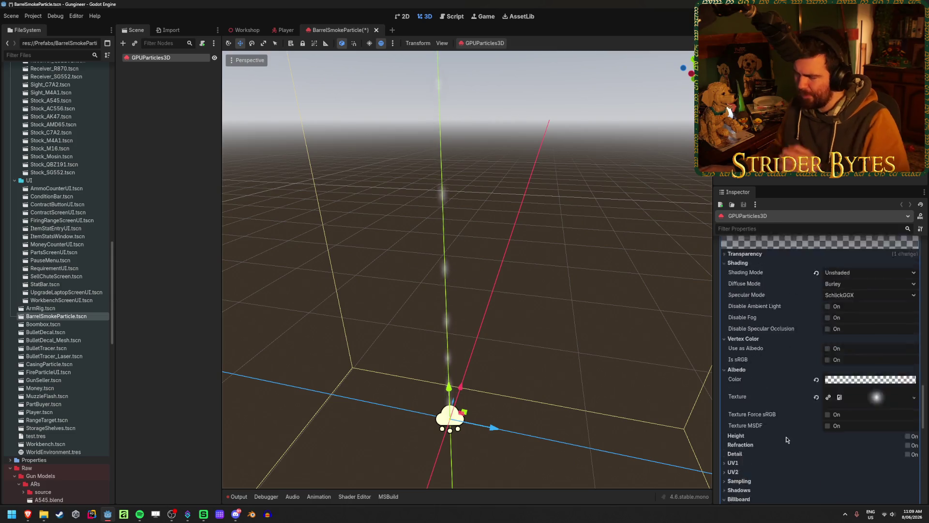
pyautogui.scroll(6, 786, 440)
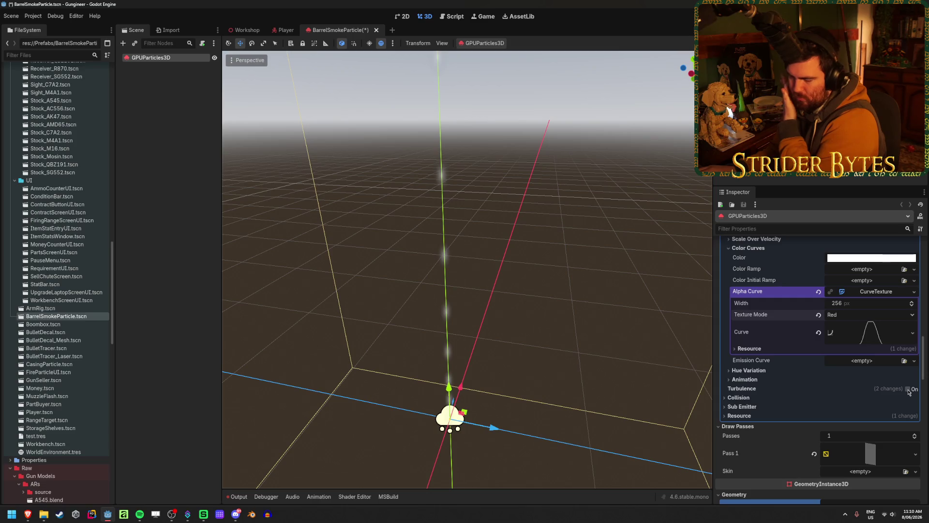
pyautogui.click(907, 390)
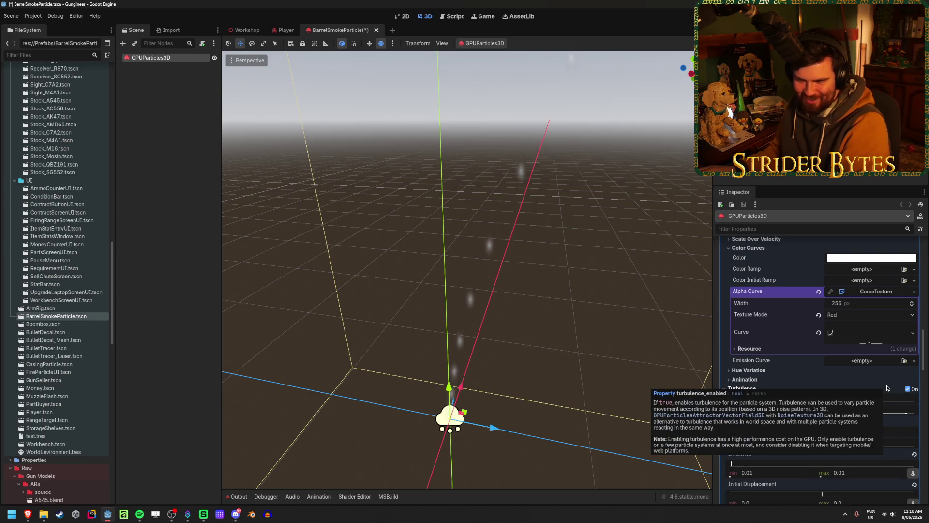
pyautogui.click(907, 389)
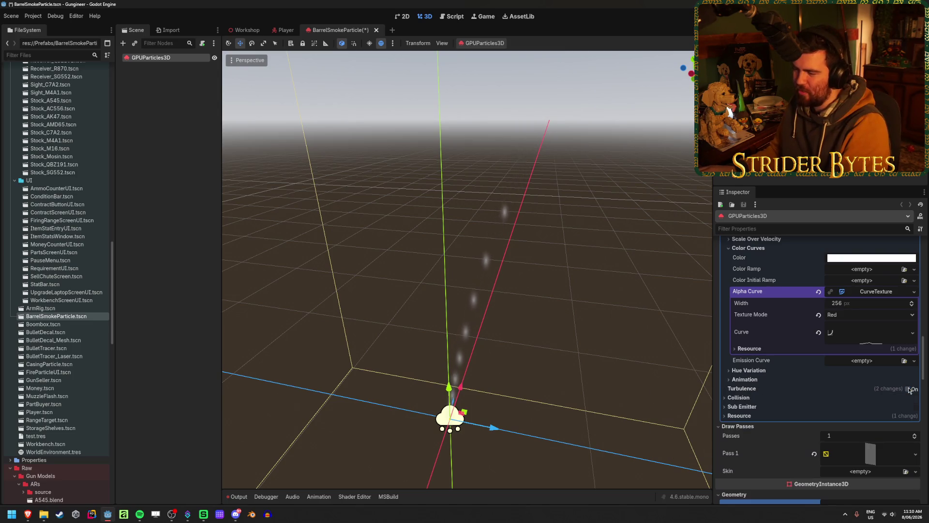
pyautogui.scroll(2, 779, 371)
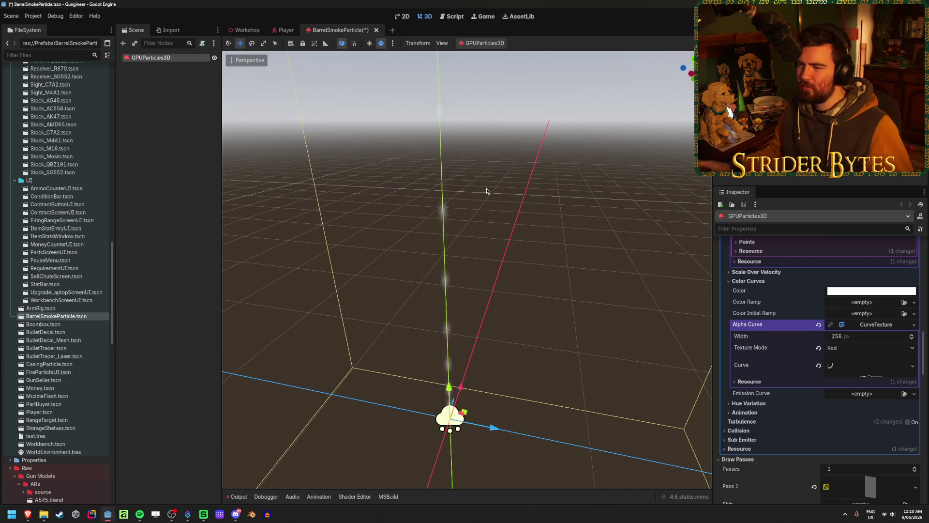
# Save the barrel smoke scene and move the view in close to inspect the particles.
pyautogui.hotkey('ctrl', 's')
pyautogui.moveTo(542, 355); pyautogui.dragTo(416, 336)
pyautogui.scroll(-10, 793, 377)
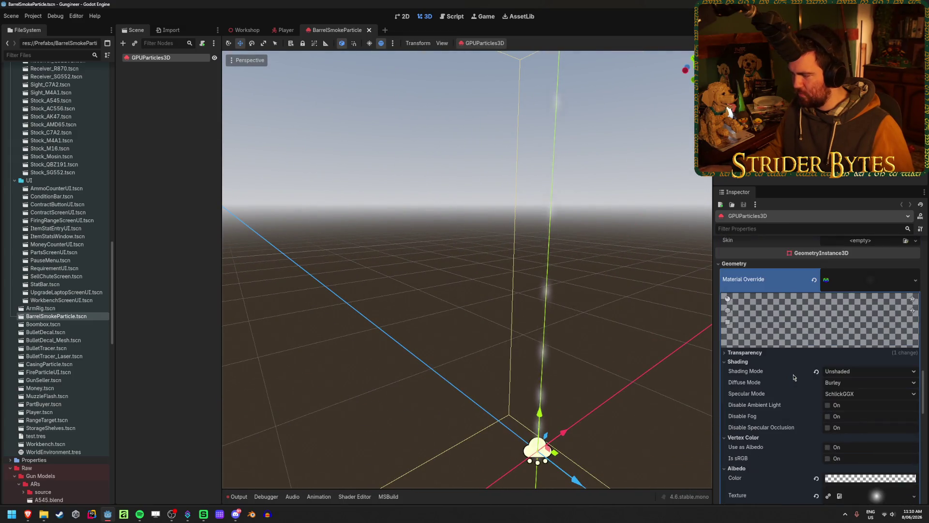
pyautogui.scroll(-3, 793, 377)
pyautogui.scroll(-10, 794, 377)
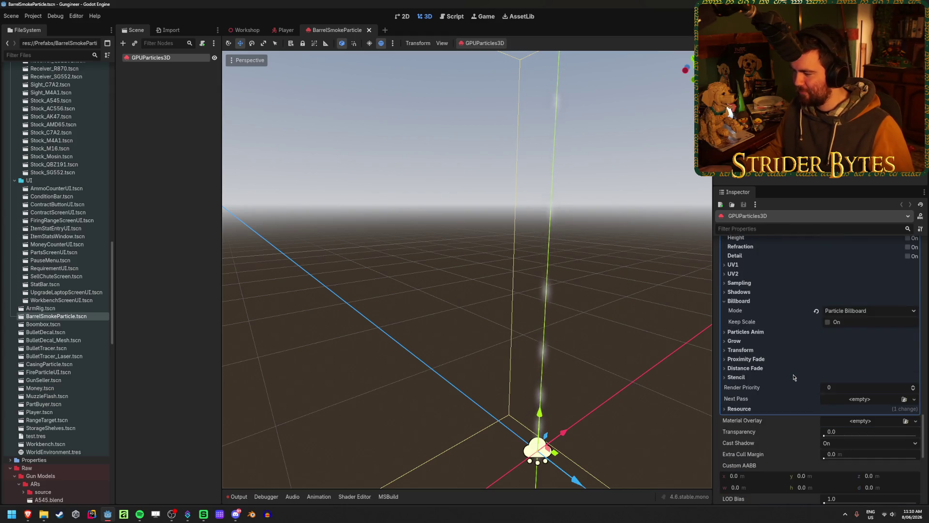
pyautogui.scroll(9, 794, 377)
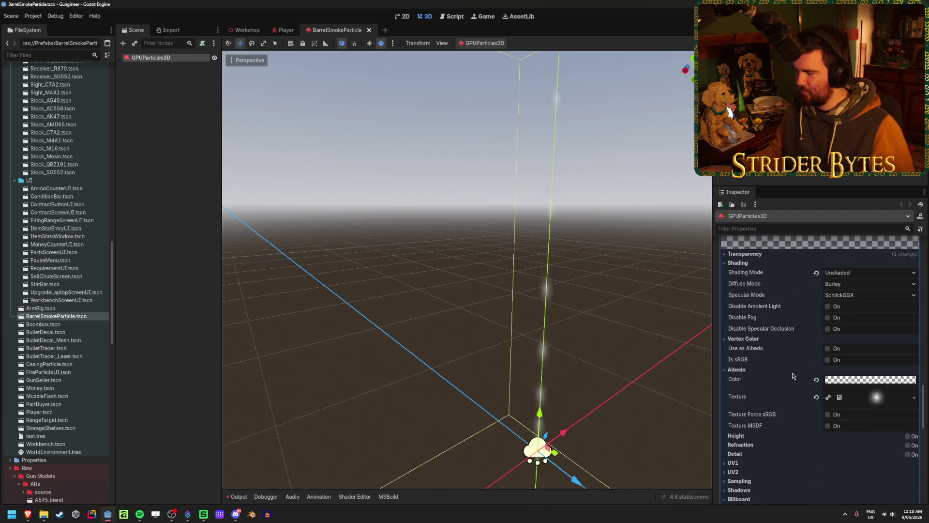
pyautogui.moveTo(446, 327); pyautogui.dragTo(560, 301)
pyautogui.click(745, 255)
pyautogui.click(745, 255)
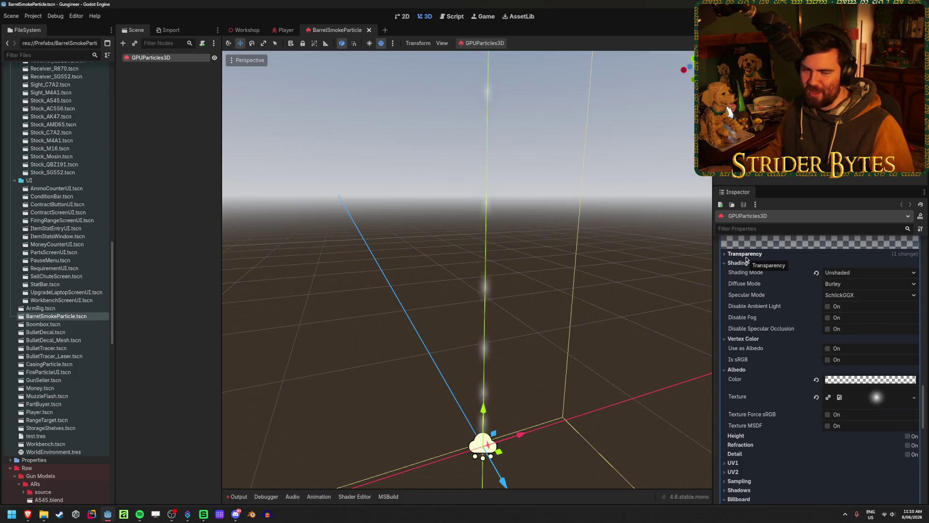
pyautogui.scroll(4, 776, 369)
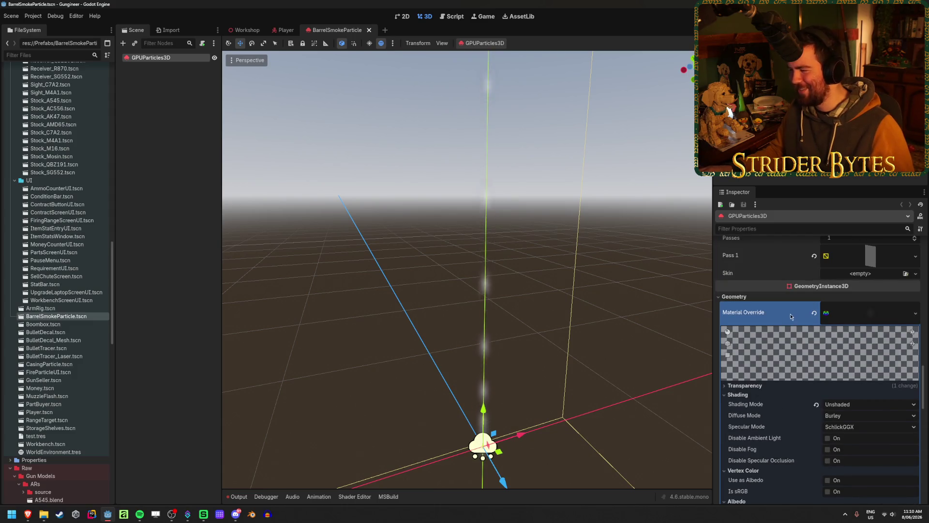
# Clear the Geometry Material Override and open new-material choices for the Pass 1 QuadMesh.
pyautogui.click(814, 312)
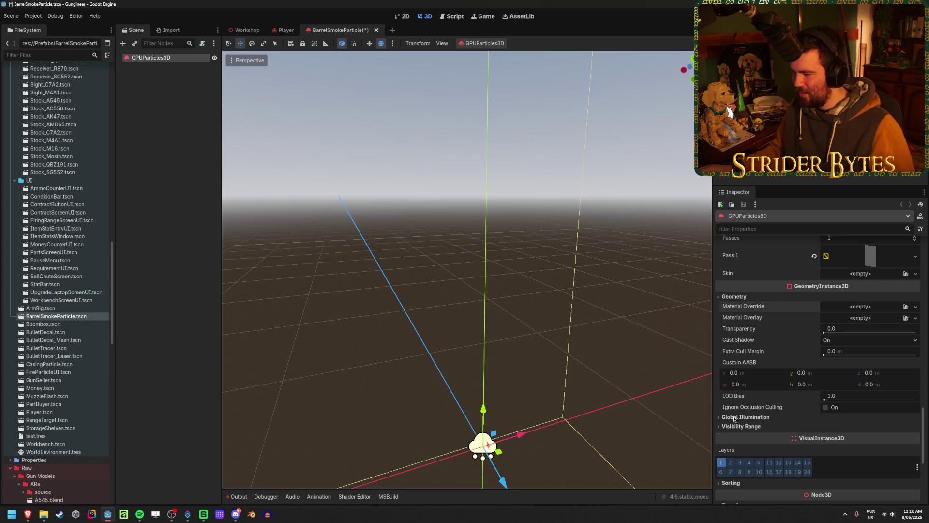
pyautogui.scroll(5, 740, 411)
pyautogui.click(814, 388)
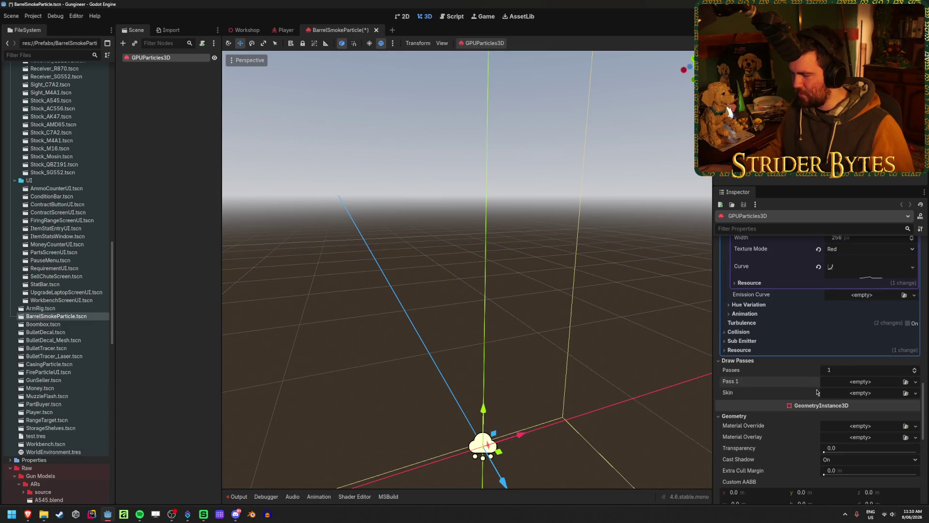
pyautogui.hotkey('ctrl', 'z')
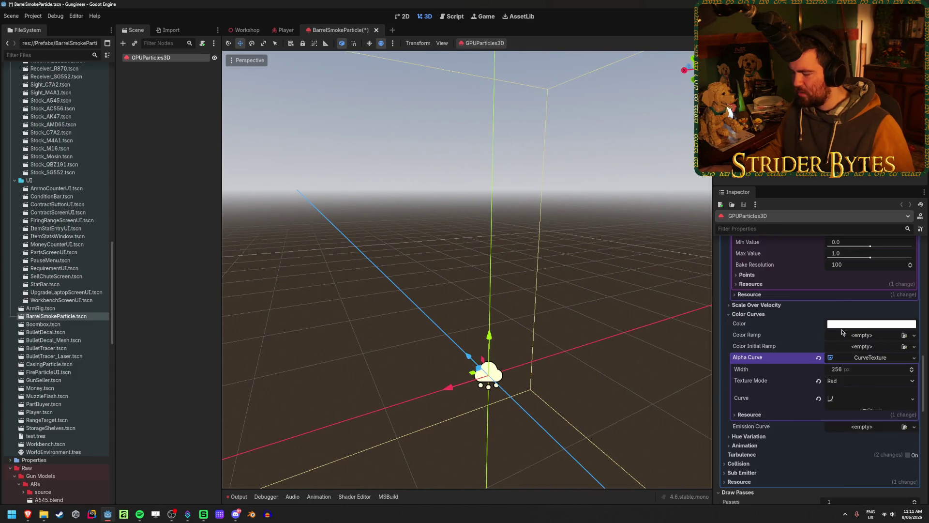
pyautogui.scroll(-2, 803, 399)
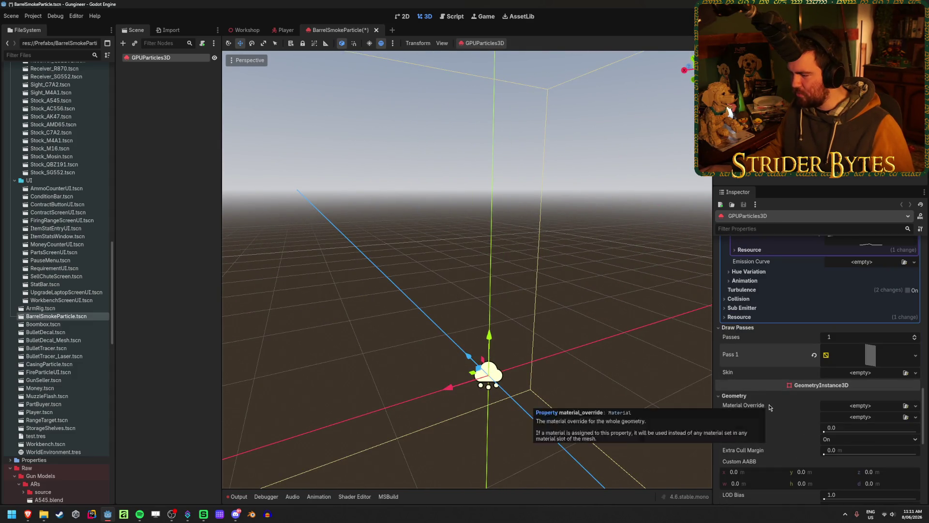
pyautogui.scroll(4, 779, 328)
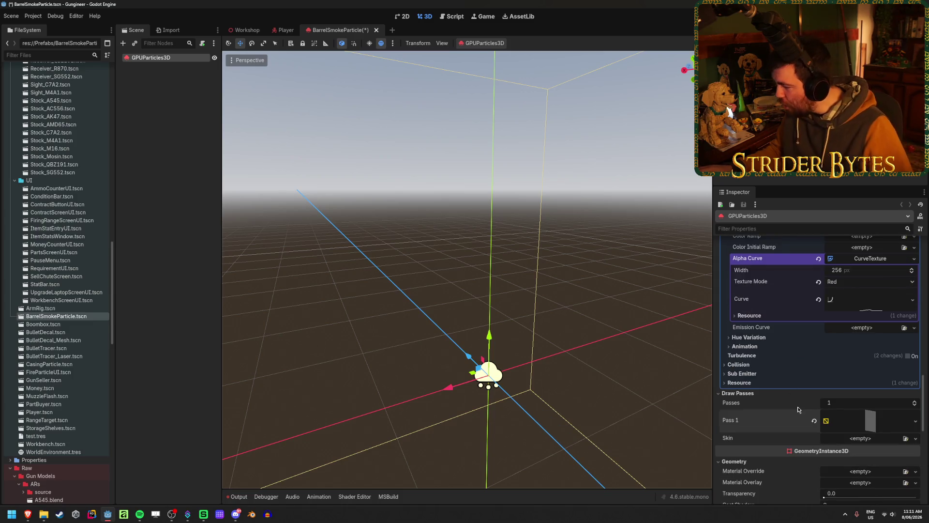
pyautogui.click(870, 420)
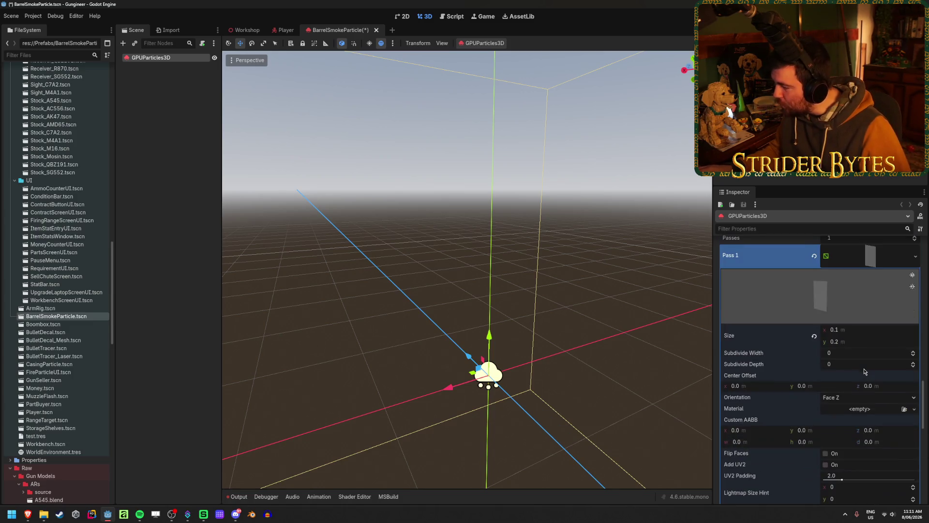
pyautogui.click(912, 408)
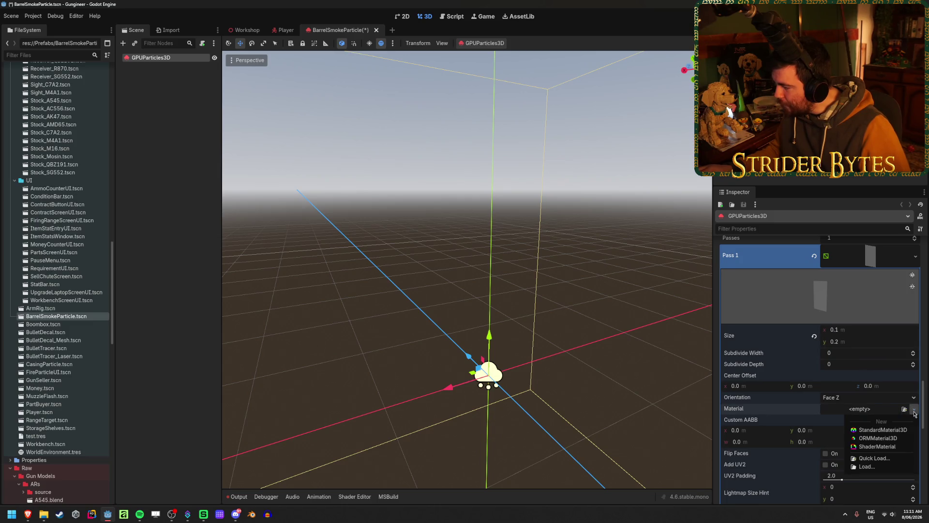
# Give the Pass 1 QuadMesh draw pass a new material.
pyautogui.click(866, 426)
pyautogui.click(886, 415)
pyautogui.scroll(-3, 856, 384)
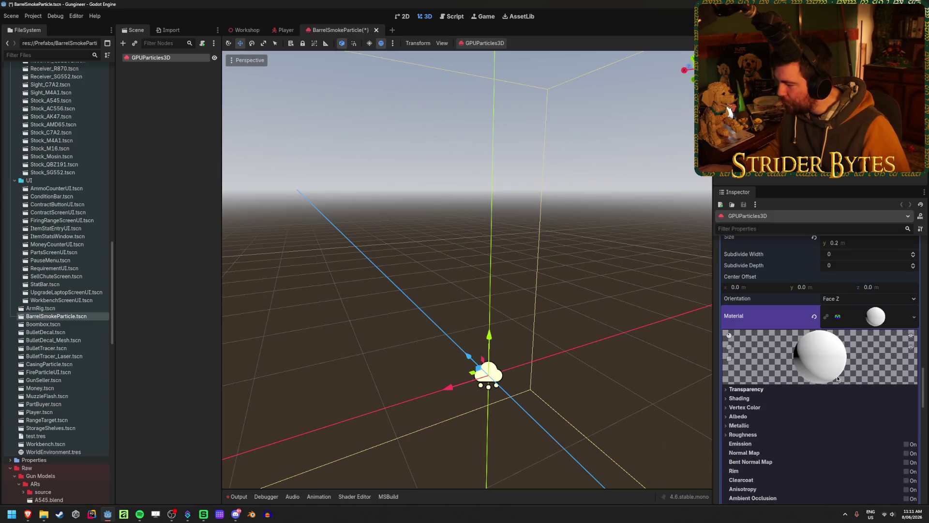
pyautogui.scroll(8, 762, 387)
# Raise two Alpha Curve points to 1.0 to form a plateau.
pyautogui.click(870, 291)
pyautogui.click(876, 337)
pyautogui.moveTo(811, 433); pyautogui.dragTo(812, 368)
pyautogui.moveTo(839, 434); pyautogui.dragTo(862, 366)
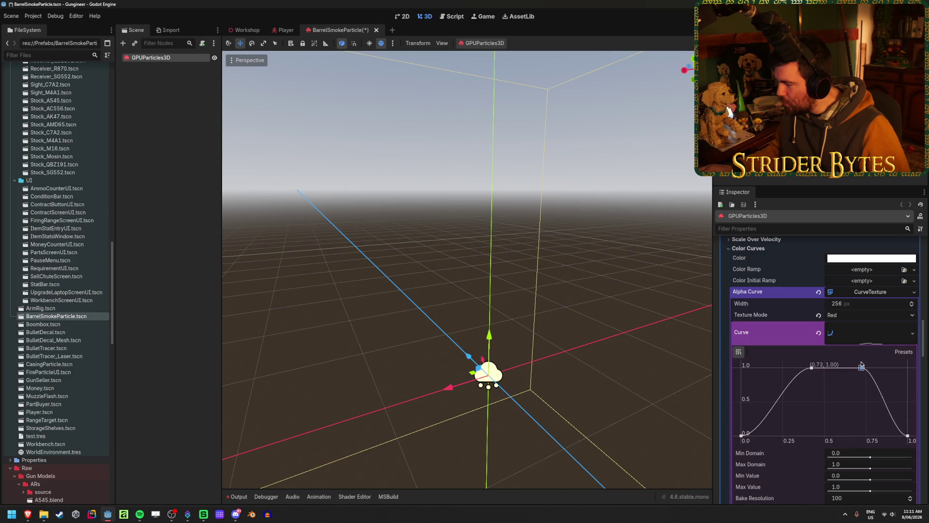
# Set the particle Scale min to 1.0.
pyautogui.scroll(4, 852, 310)
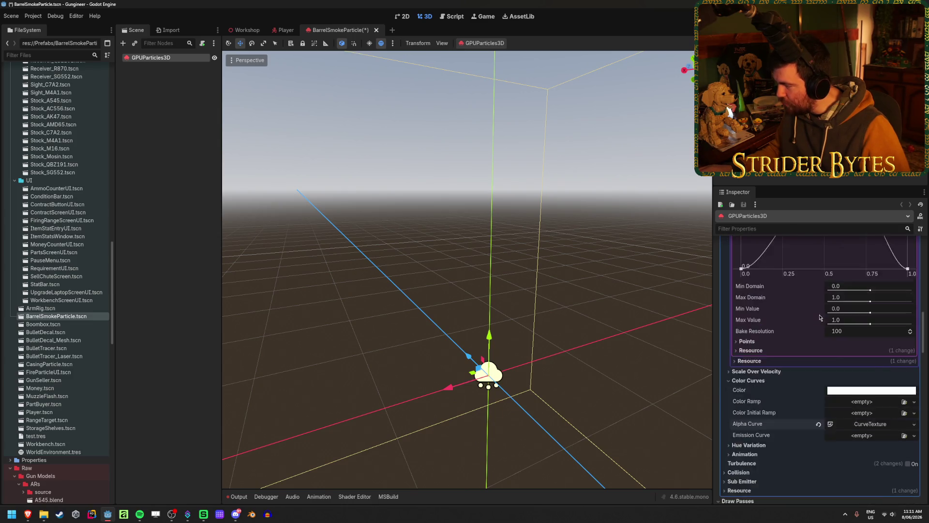
pyautogui.scroll(1, 818, 296)
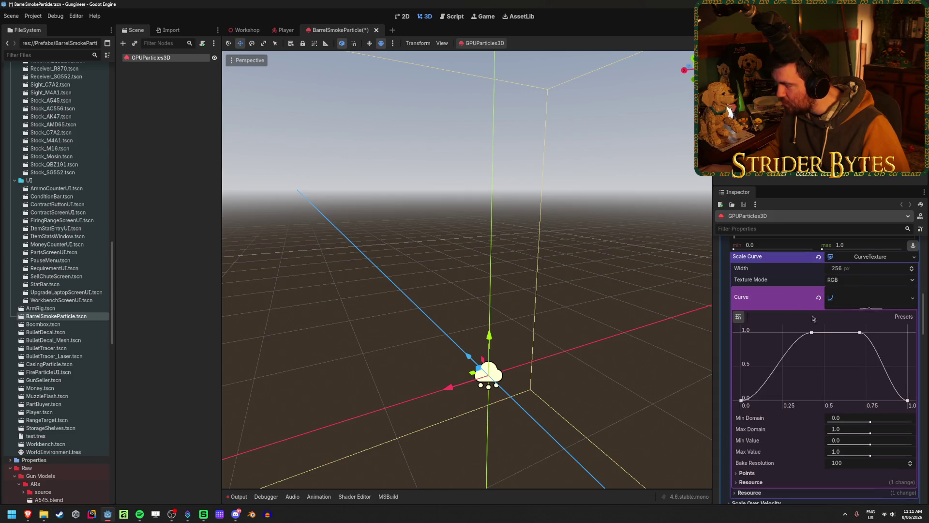
pyautogui.scroll(2, 823, 419)
pyautogui.write('1')
pyautogui.press('Return')
# Check the material's Billboard mode options, leaving them unchanged.
pyautogui.moveTo(644, 382); pyautogui.dragTo(635, 382)
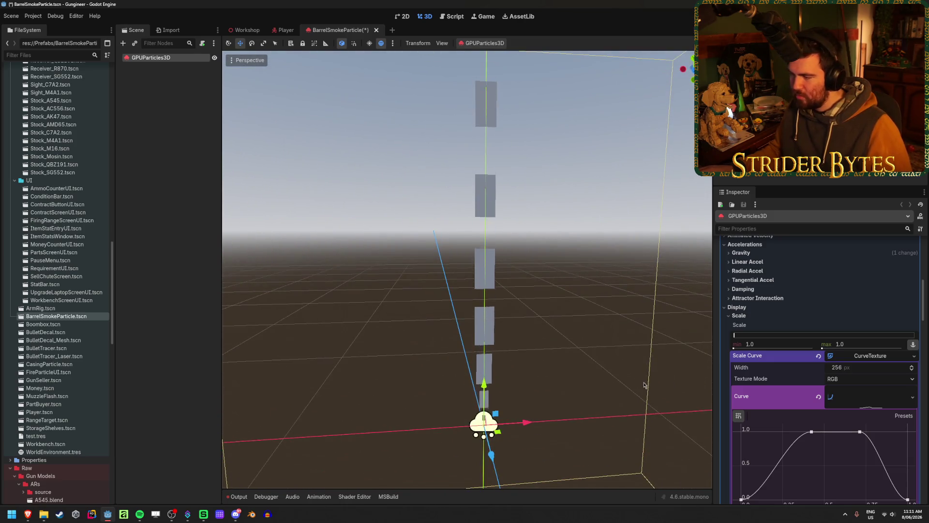
pyautogui.scroll(-10, 769, 349)
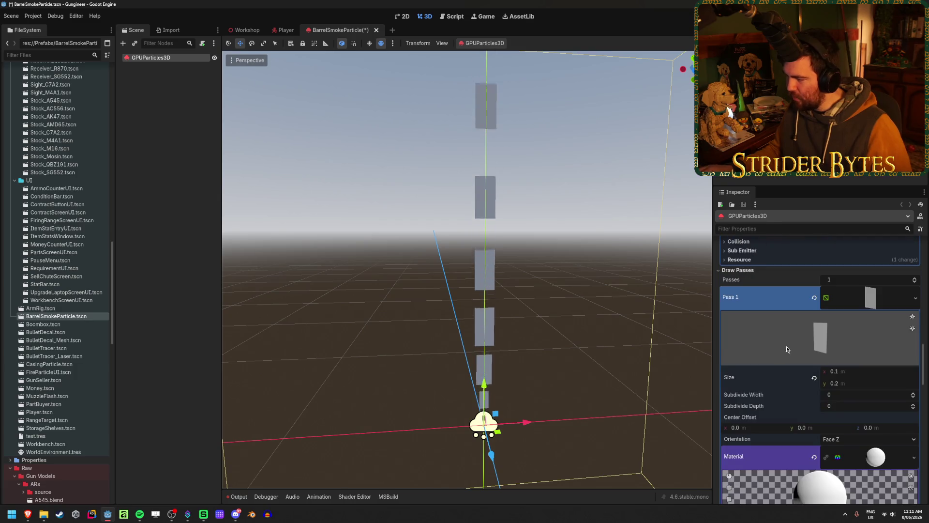
pyautogui.scroll(-6, 785, 348)
pyautogui.scroll(-3, 754, 378)
pyautogui.click(741, 367)
pyautogui.click(851, 376)
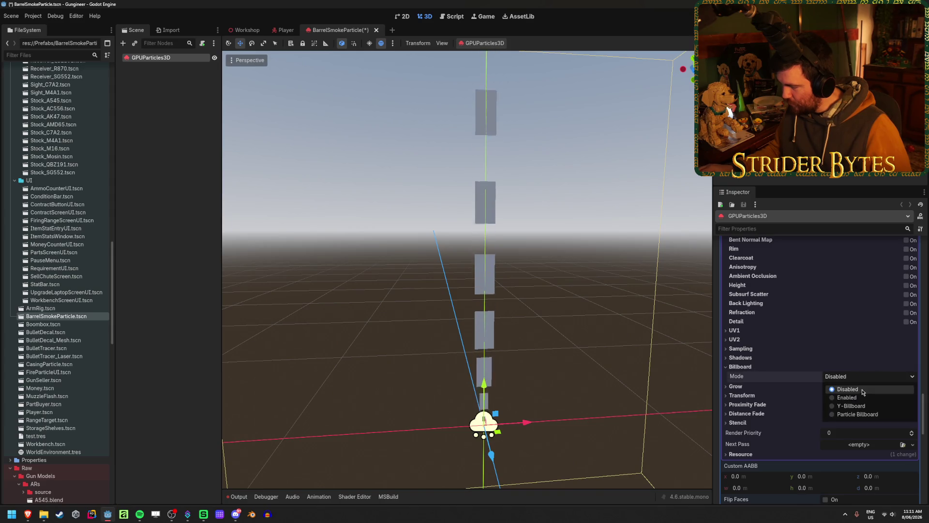
pyautogui.press('Escape')
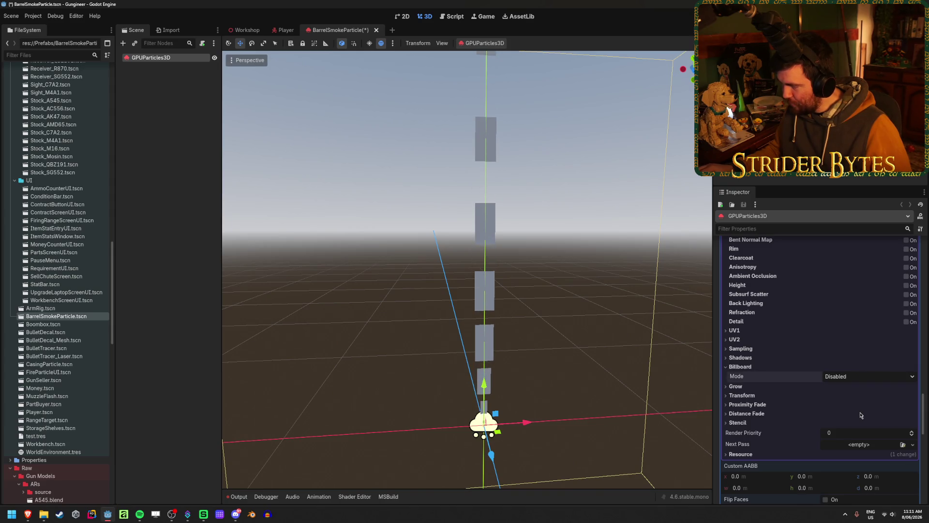
pyautogui.scroll(5, 807, 390)
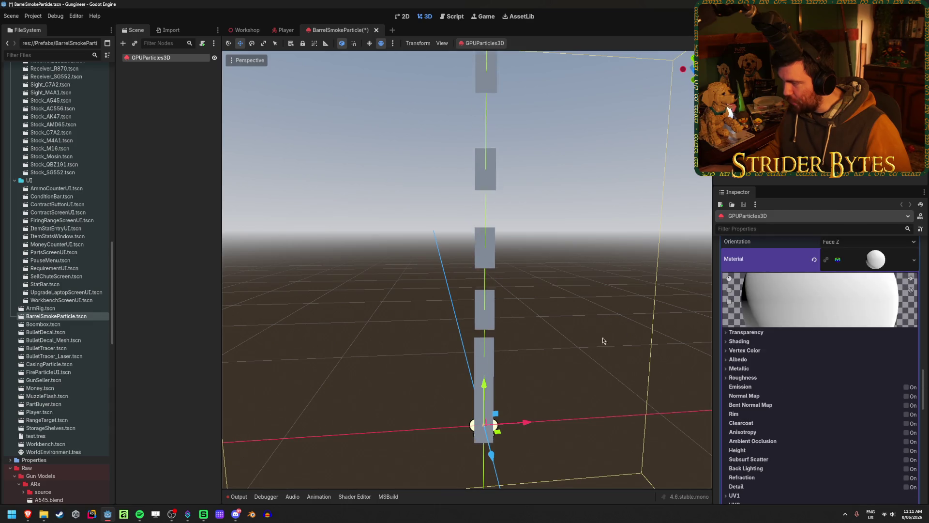
pyautogui.scroll(3, 762, 387)
pyautogui.scroll(3, 763, 388)
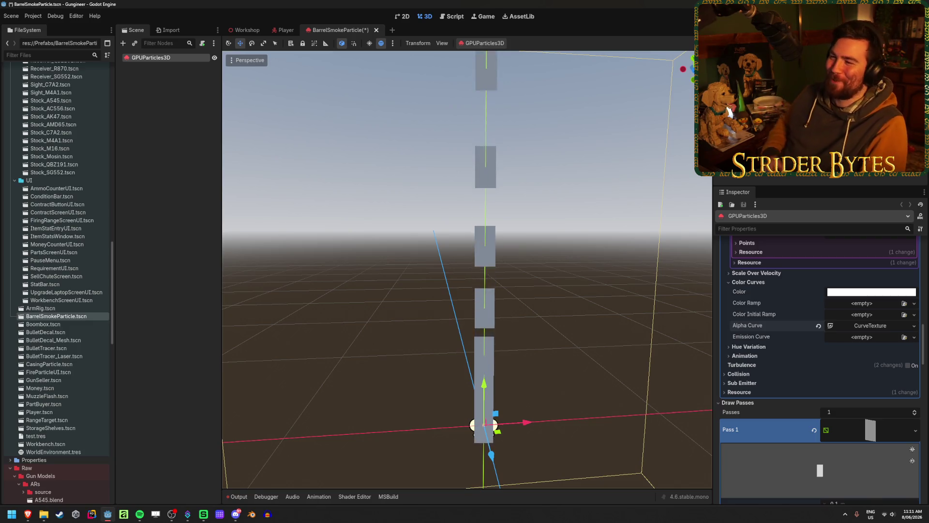
# Save the BarrelSmokeParticle scene with Ctrl+S.
pyautogui.hotkey('ctrl', 's')
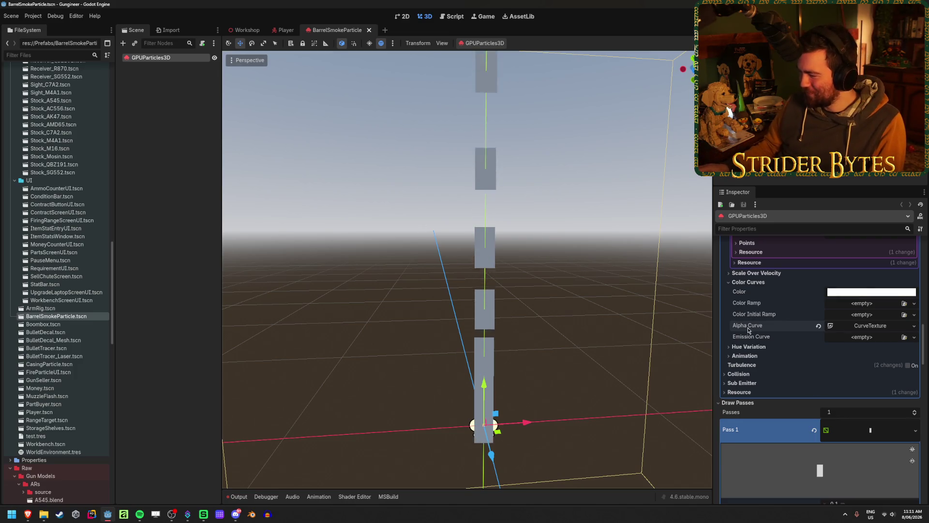
pyautogui.scroll(3, 748, 327)
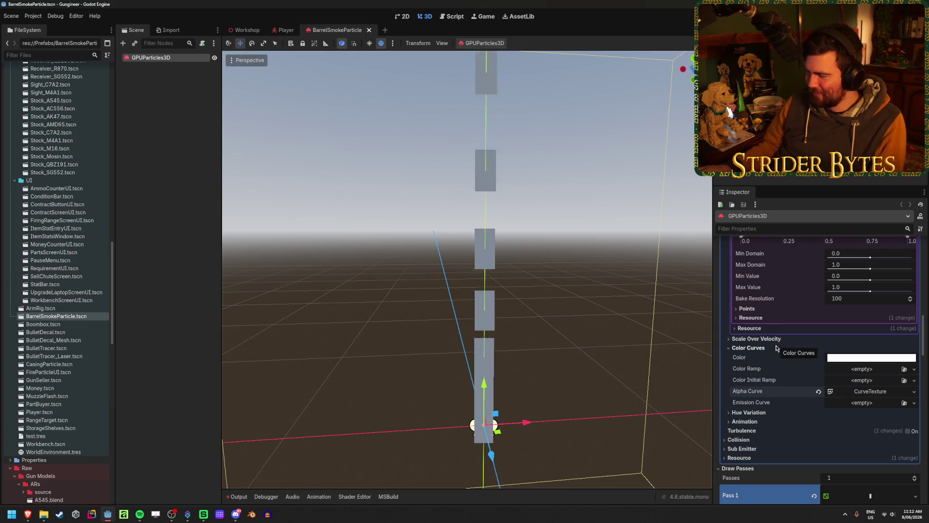
pyautogui.scroll(3, 776, 347)
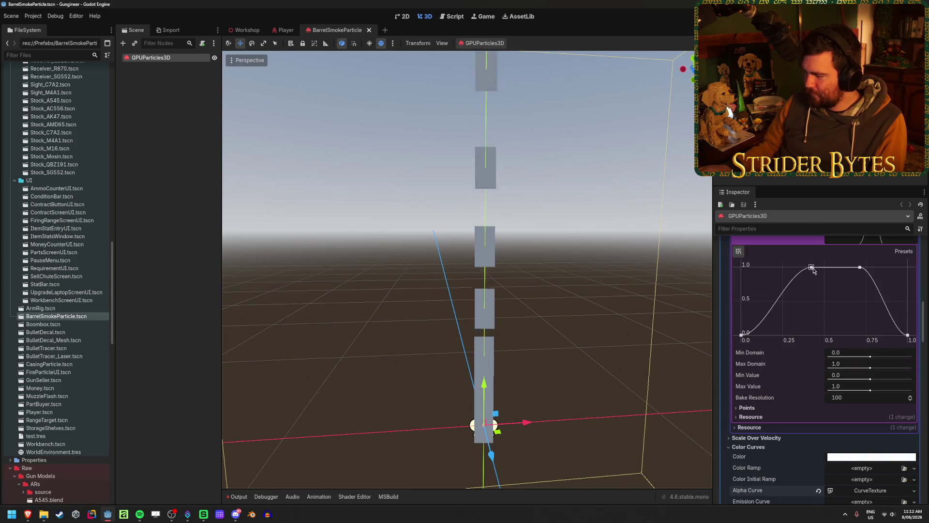
# Pull both curve points down to 0.
pyautogui.moveTo(813, 269); pyautogui.dragTo(818, 341)
pyautogui.moveTo(861, 271); pyautogui.dragTo(857, 335)
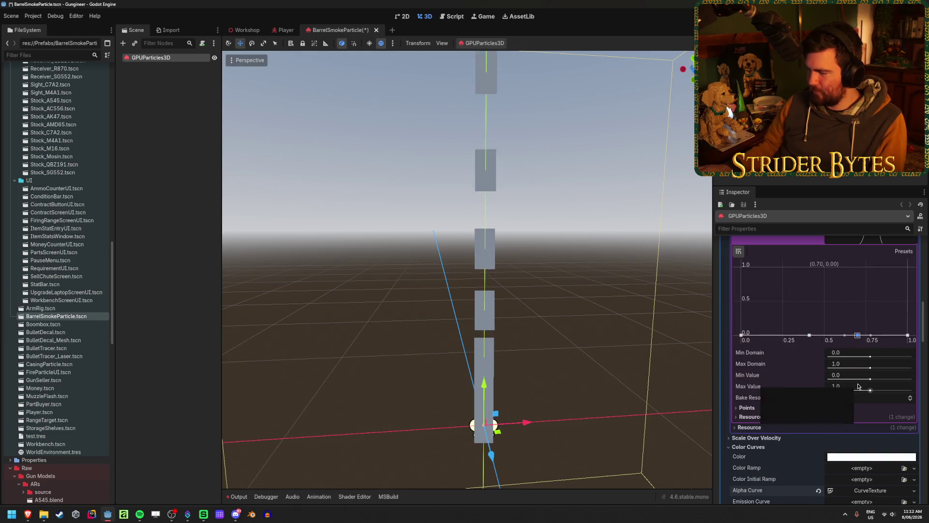
pyautogui.scroll(2, 778, 324)
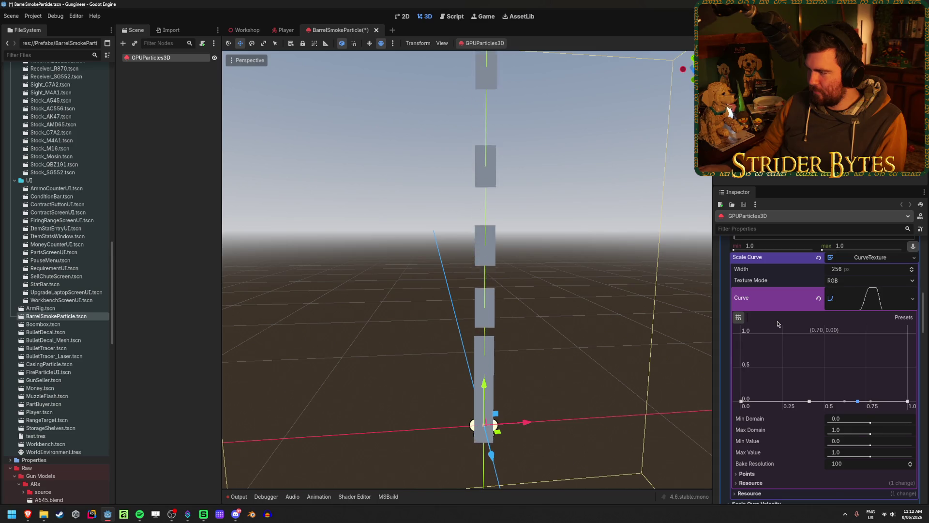
pyautogui.scroll(1, 777, 324)
pyautogui.moveTo(457, 337); pyautogui.dragTo(556, 326)
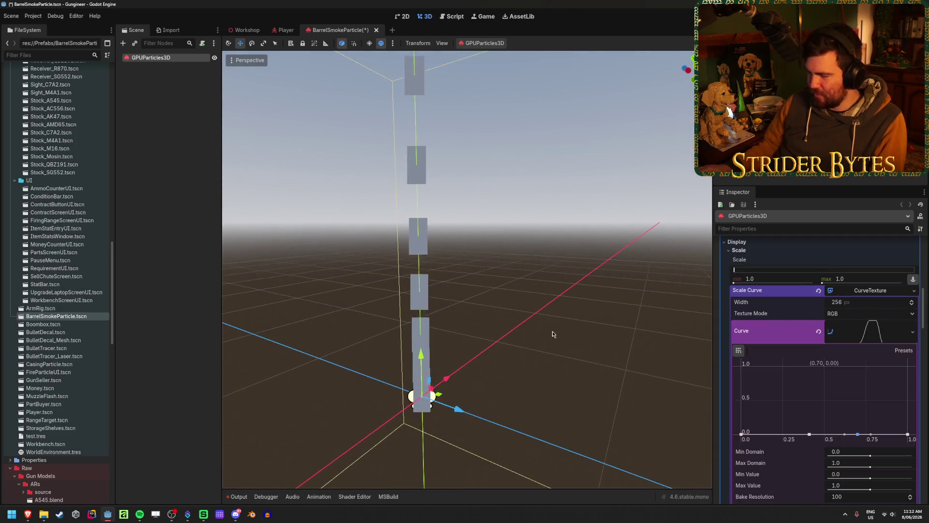
pyautogui.scroll(-10, 756, 403)
pyautogui.scroll(2, 755, 404)
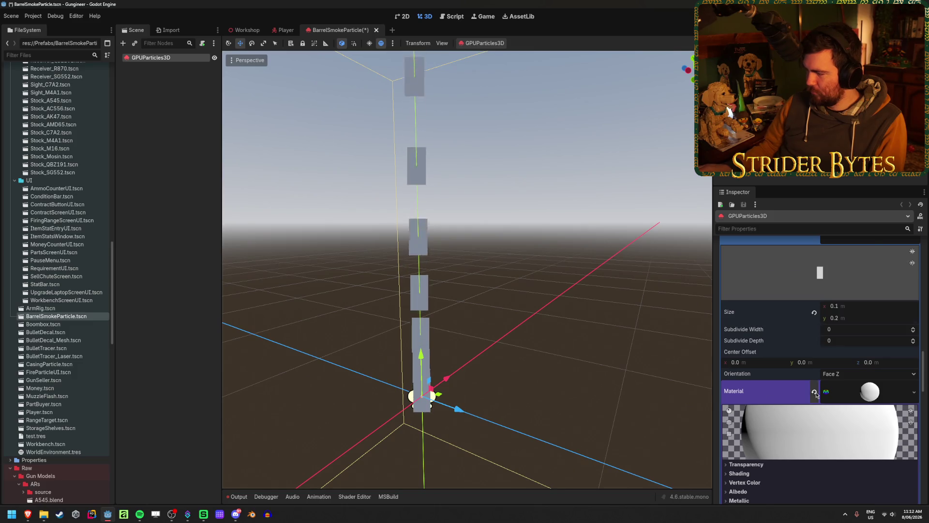
pyautogui.scroll(6, 826, 387)
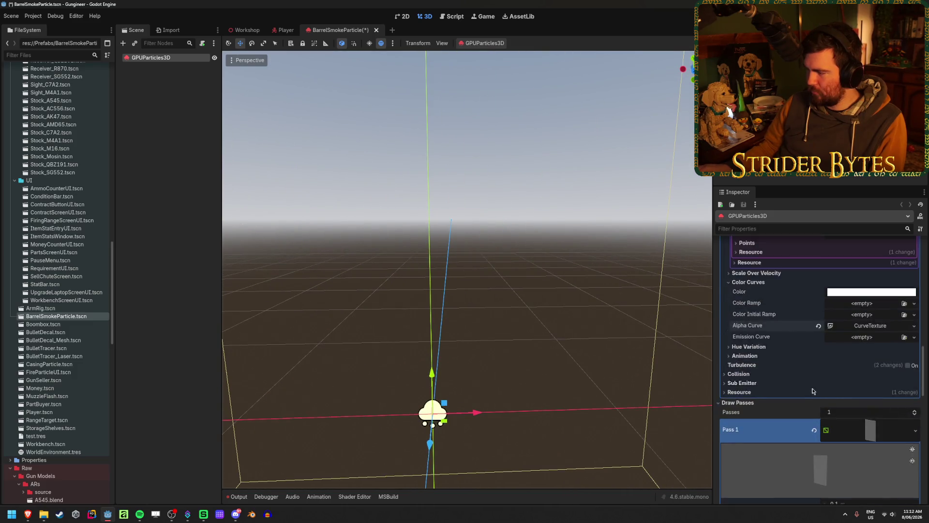
# Raise the Scale Curve points near 0.40 and 0.62 to a flat 1.0 top.
pyautogui.moveTo(809, 401); pyautogui.dragTo(807, 333)
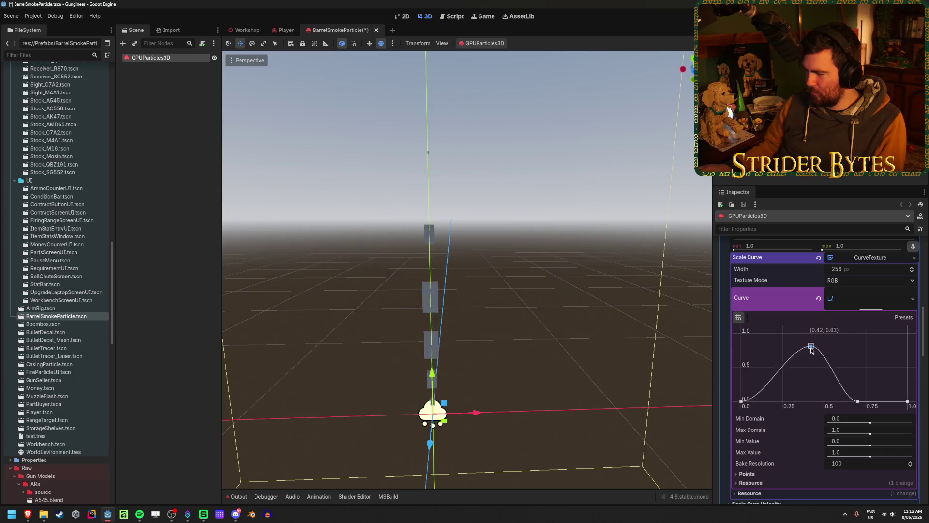
pyautogui.moveTo(858, 401); pyautogui.dragTo(845, 327)
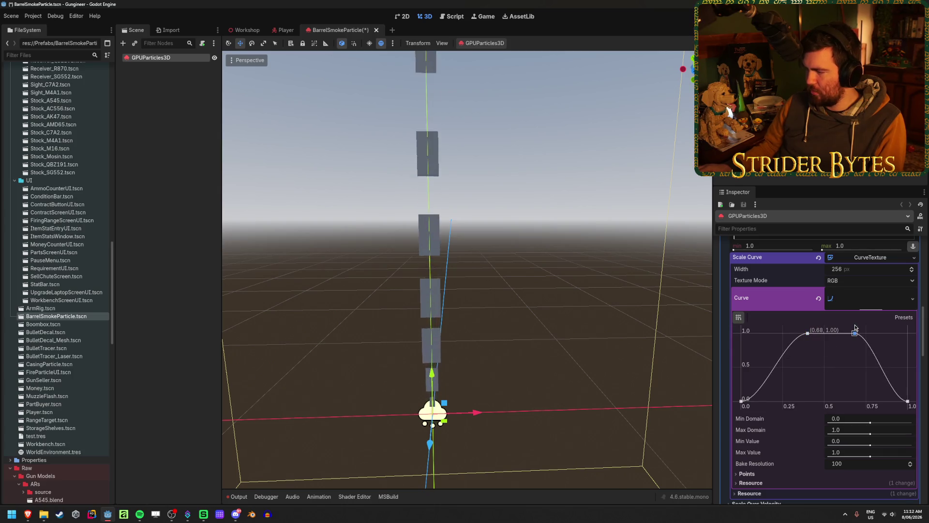
pyautogui.moveTo(579, 338); pyautogui.dragTo(625, 341)
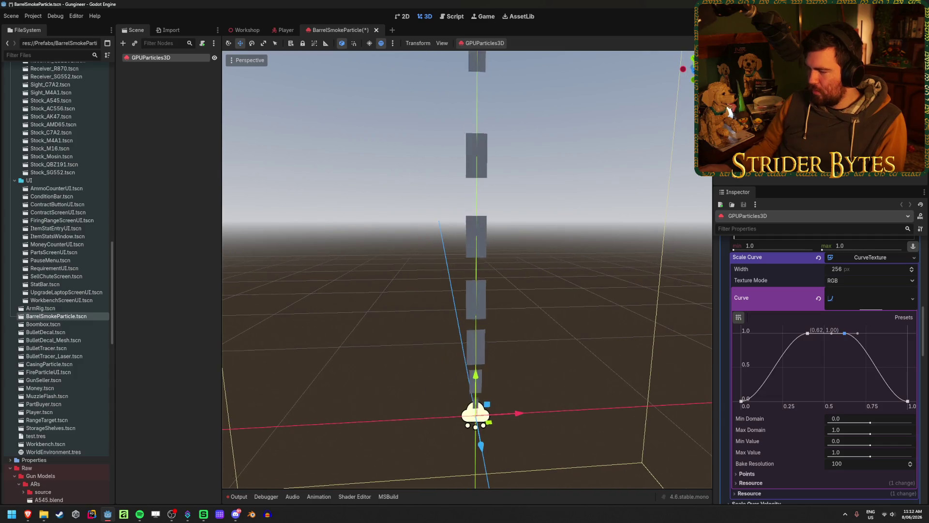
pyautogui.scroll(-15, 783, 368)
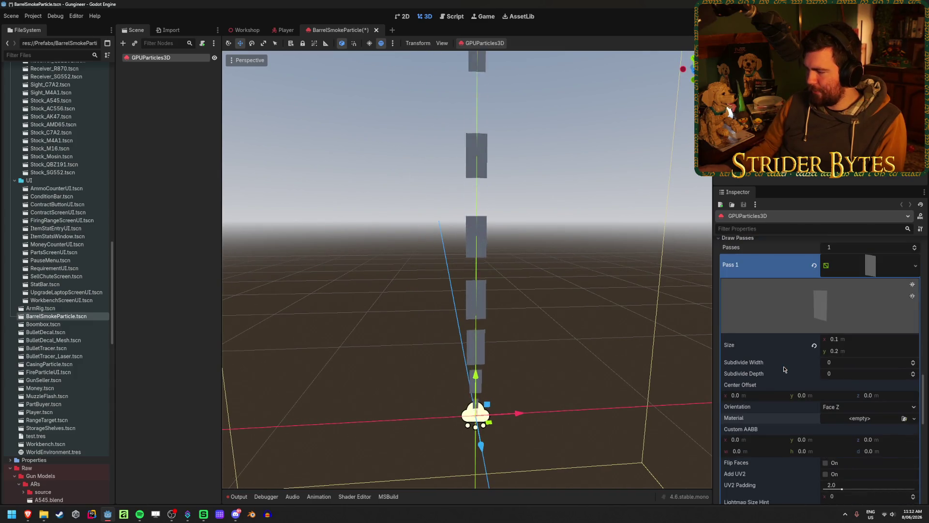
pyautogui.scroll(5, 783, 366)
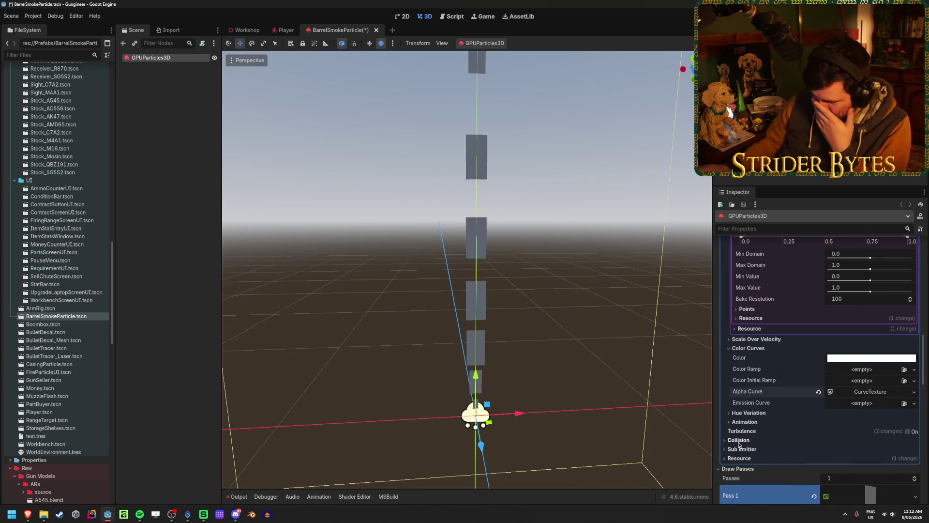
pyautogui.scroll(8, 740, 433)
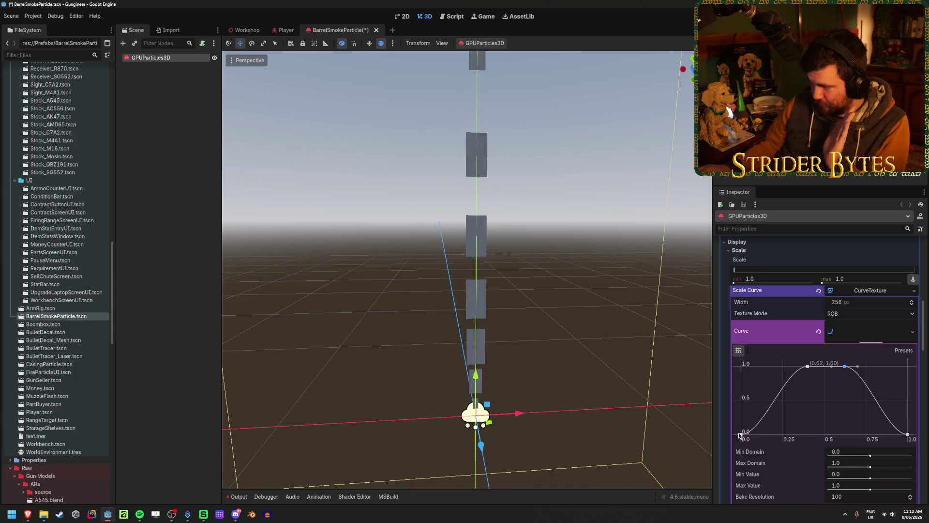
pyautogui.scroll(5, 743, 348)
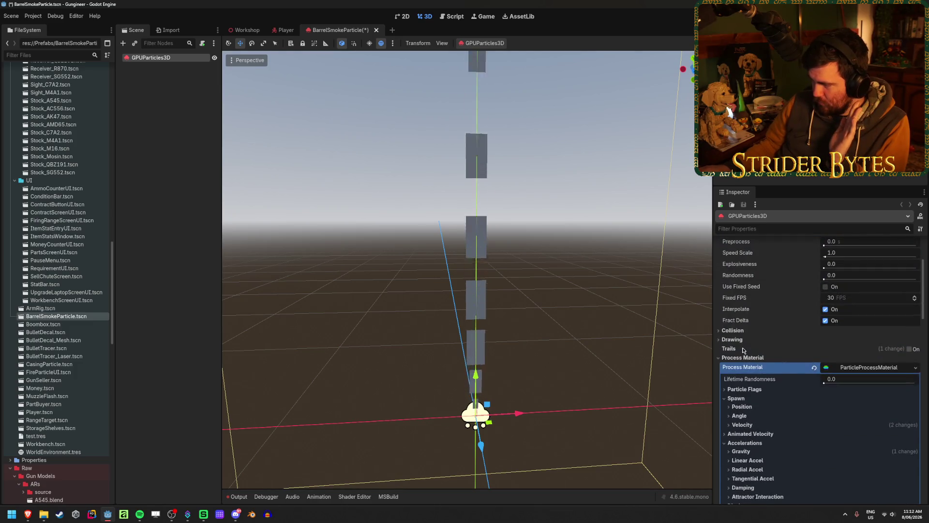
pyautogui.scroll(-8, 744, 349)
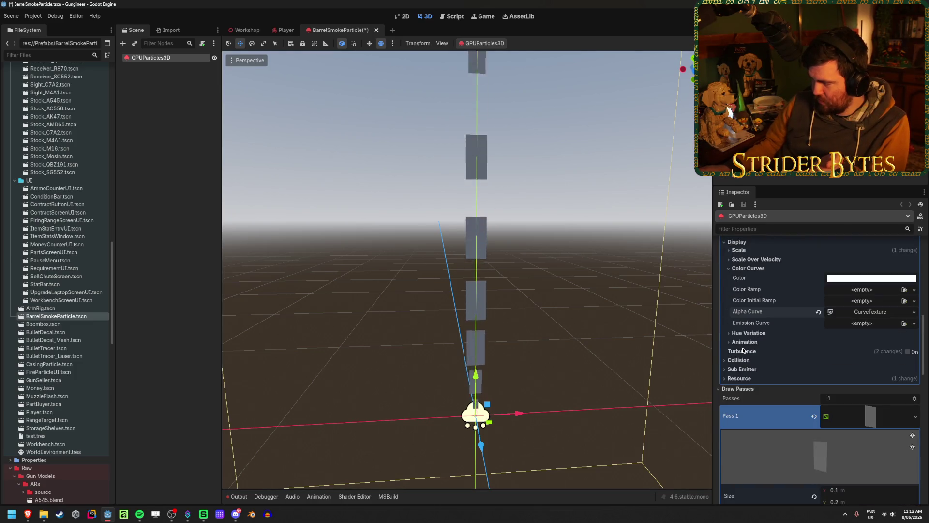
pyautogui.scroll(10, 743, 350)
pyautogui.scroll(-5, 742, 350)
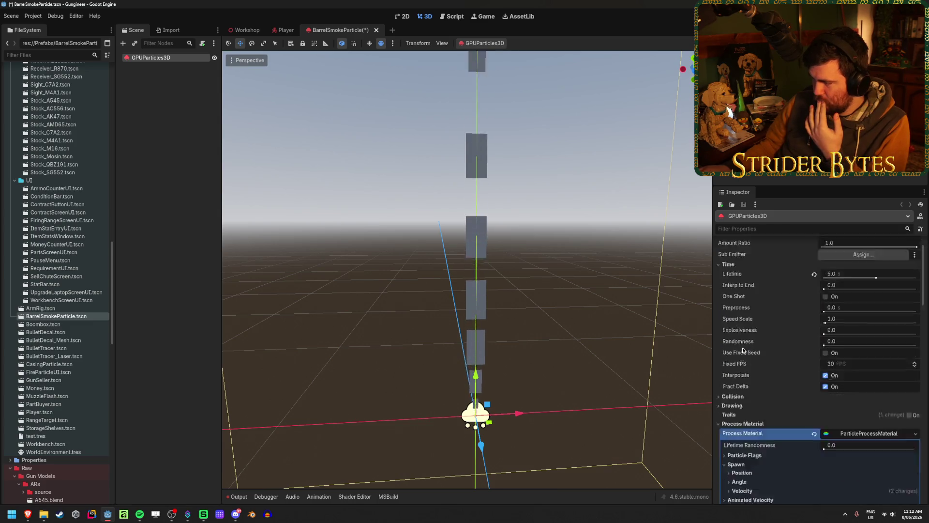
pyautogui.scroll(-1, 742, 350)
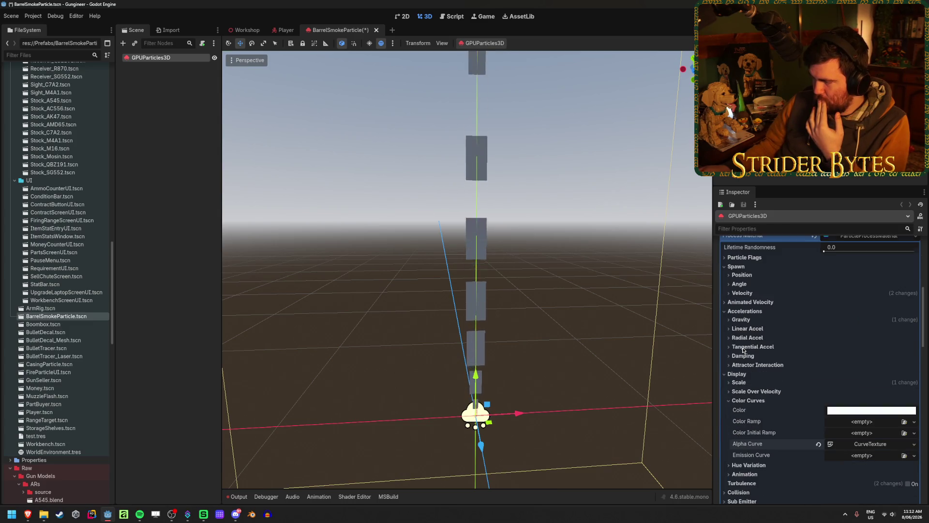
pyautogui.scroll(-4, 743, 349)
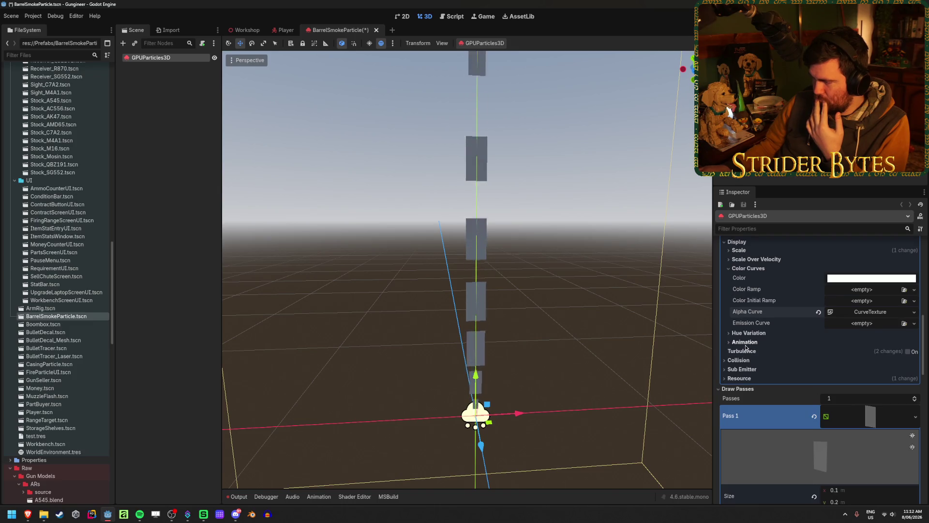
pyautogui.scroll(-4, 746, 347)
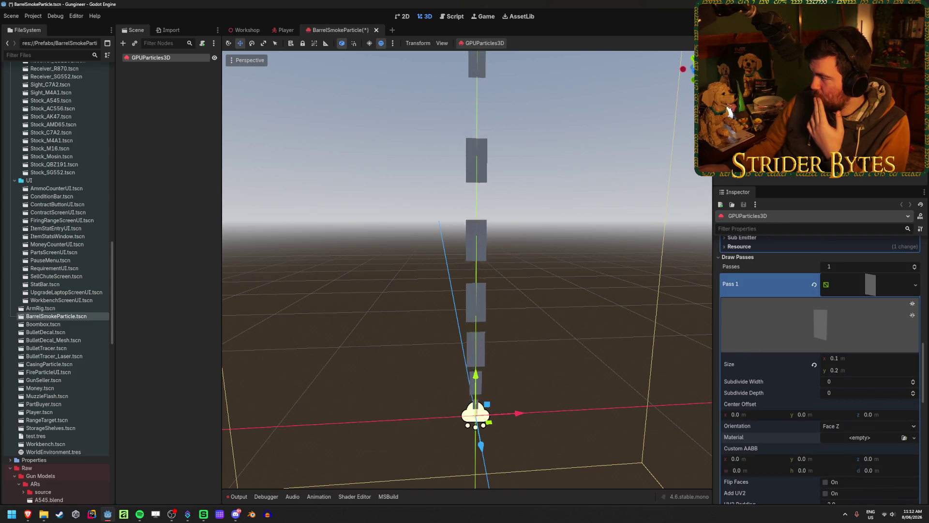
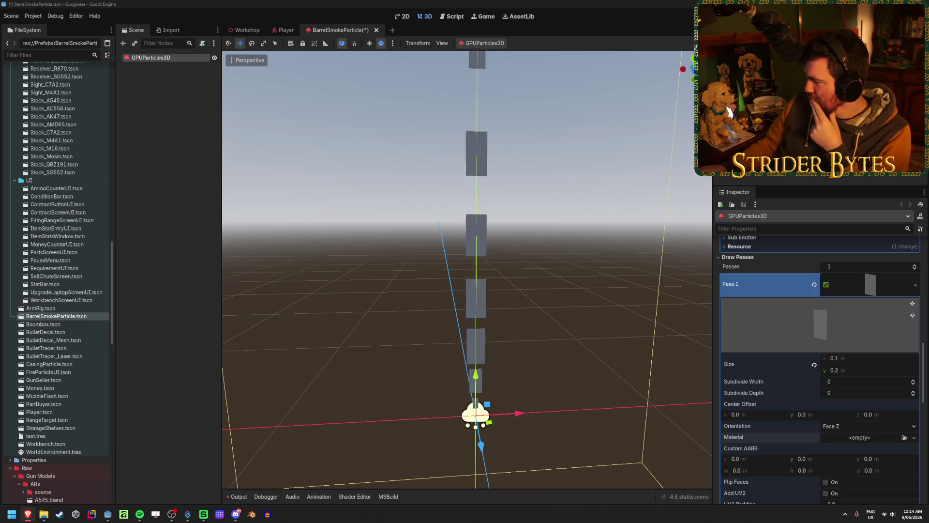
# Save the scene and give the ribbon mesh a new StandardMaterial3D.
pyautogui.hotkey('ctrl', 's')
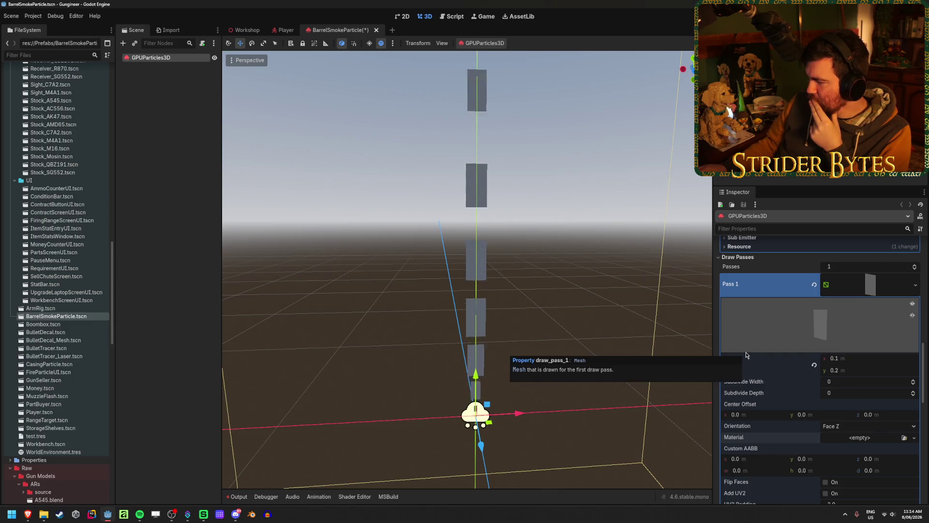
pyautogui.moveTo(464, 290)
pyautogui.mouseDown()
pyautogui.moveTo(464, 242)
pyautogui.moveTo(464, 309)
pyautogui.mouseUp()
pyautogui.click(914, 438)
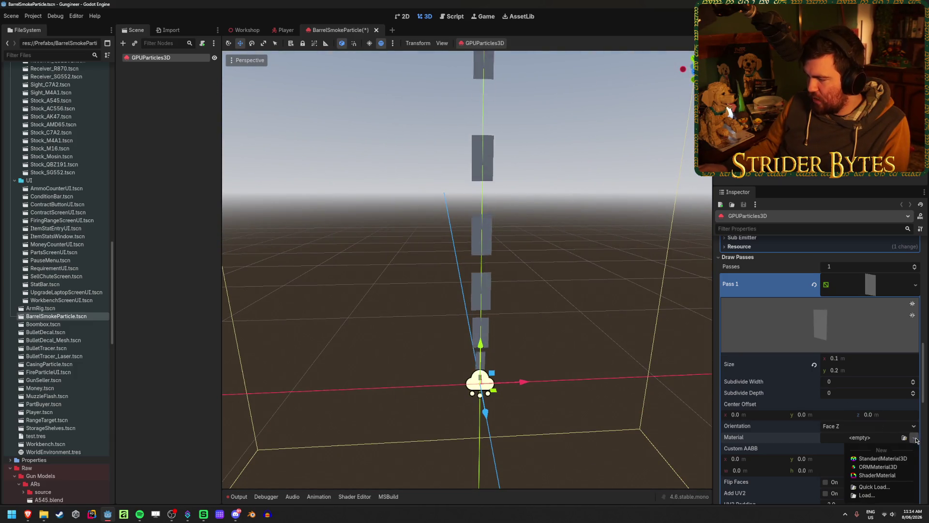
pyautogui.click(903, 460)
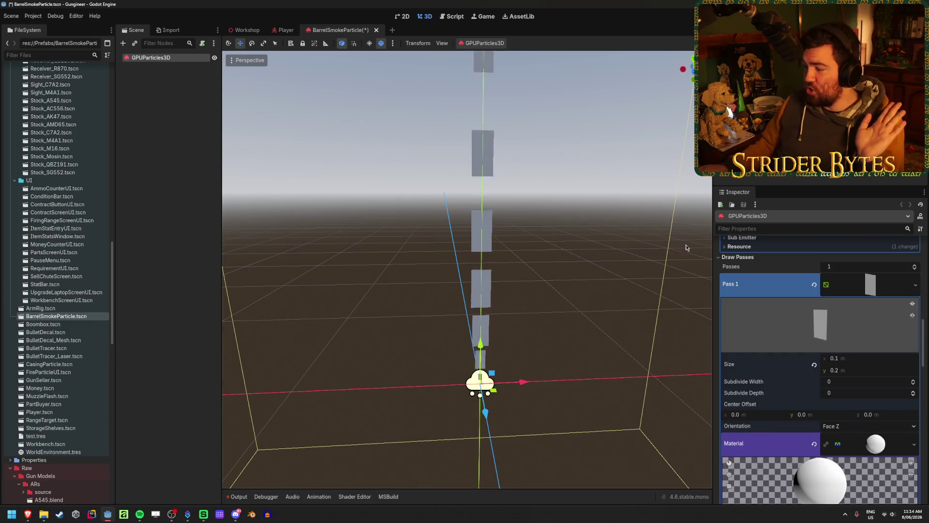
# Set the material's Transparency to Alpha and its Shading Mode to Unshaded.
pyautogui.scroll(-5, 763, 338)
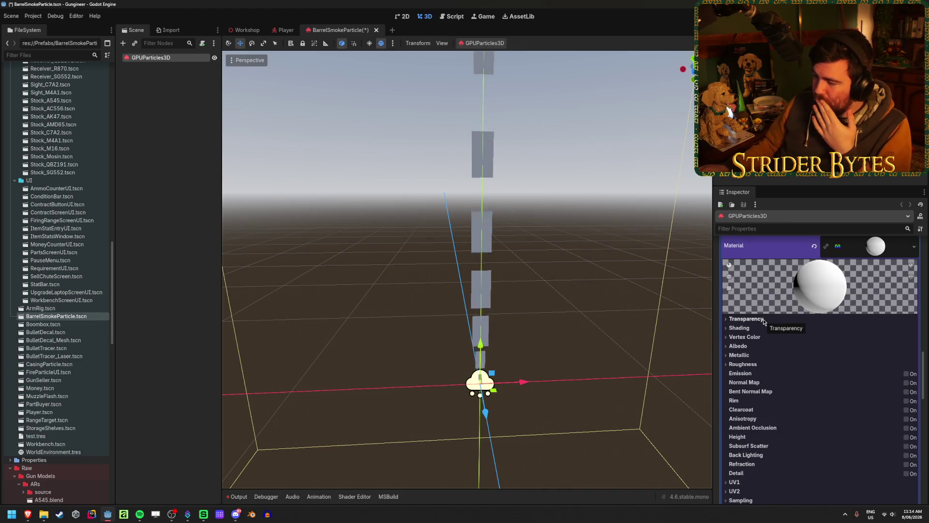
pyautogui.click(746, 319)
pyautogui.click(844, 329)
pyautogui.click(845, 349)
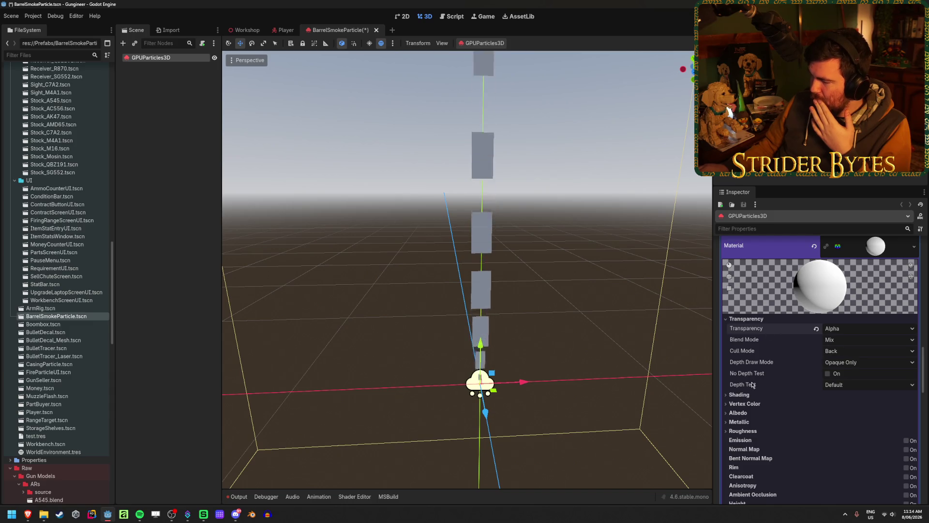
pyautogui.click(738, 394)
pyautogui.click(847, 405)
pyautogui.click(848, 420)
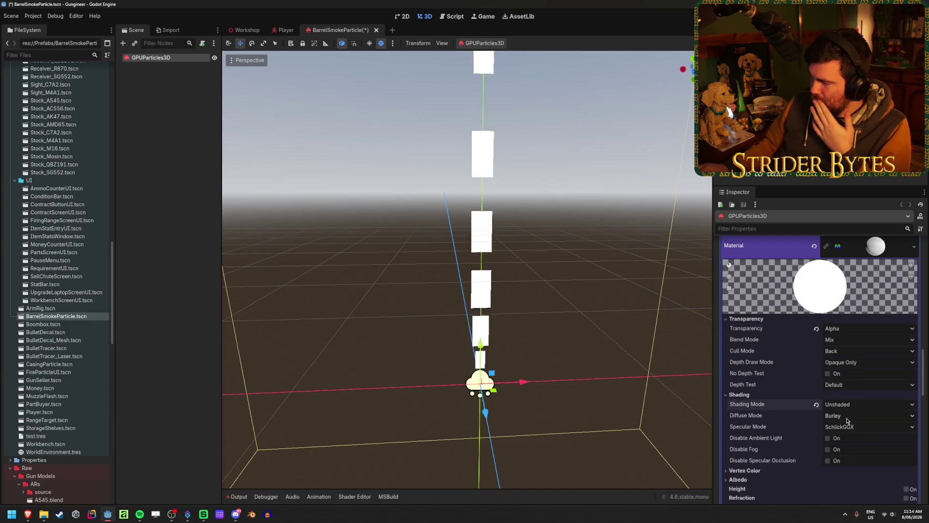
# Load the soft radial dot texture as the material's Albedo texture.
pyautogui.scroll(-3, 824, 404)
pyautogui.click(738, 381)
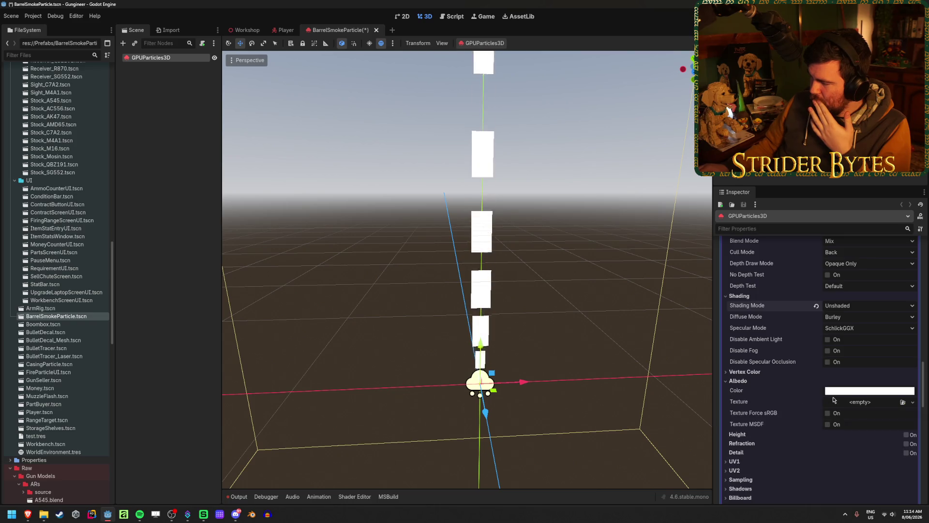
pyautogui.click(908, 404)
pyautogui.doubleClick(358, 181)
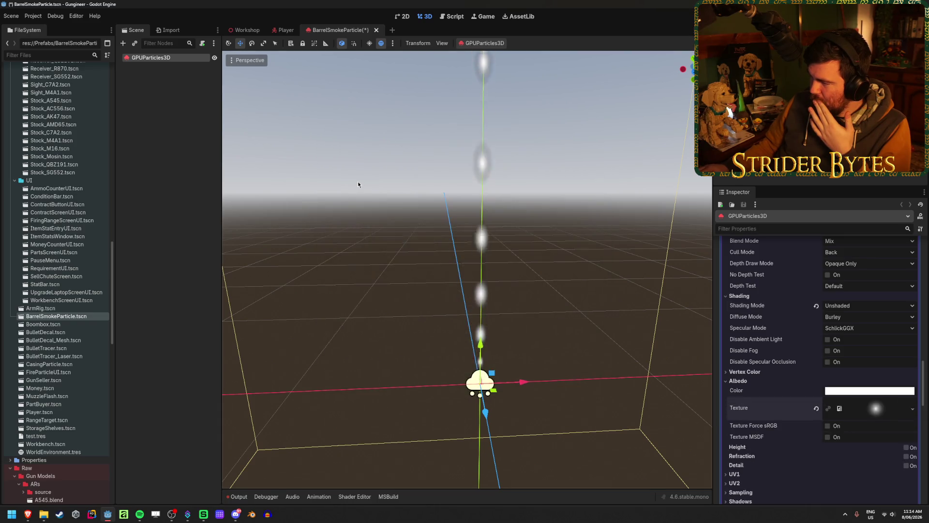
# Drag the Alpha Curve's plateau points outward to hold full opacity from about 0.18 to 0.85.
pyautogui.moveTo(564, 317)
pyautogui.mouseDown()
pyautogui.moveTo(523, 382)
pyautogui.moveTo(523, 372)
pyautogui.mouseUp()
pyautogui.scroll(10, 861, 347)
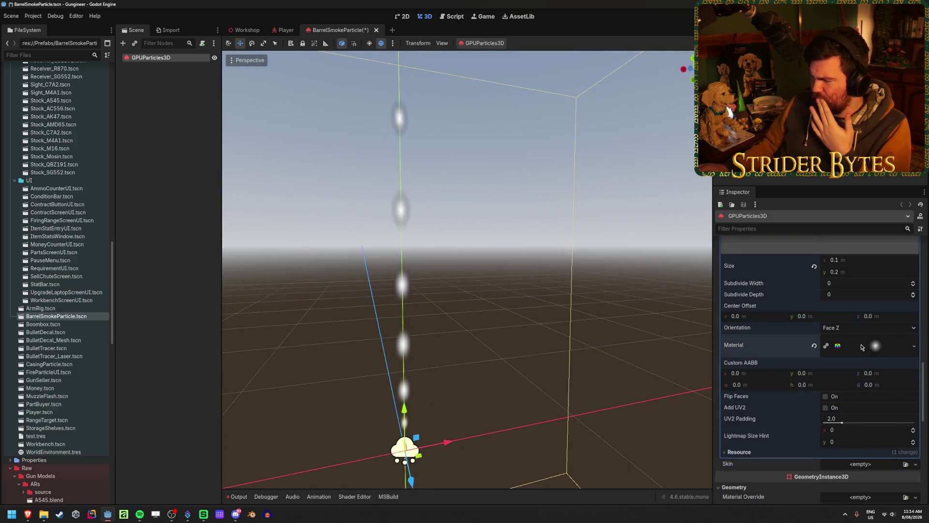
pyautogui.scroll(5, 861, 347)
pyautogui.scroll(5, 863, 351)
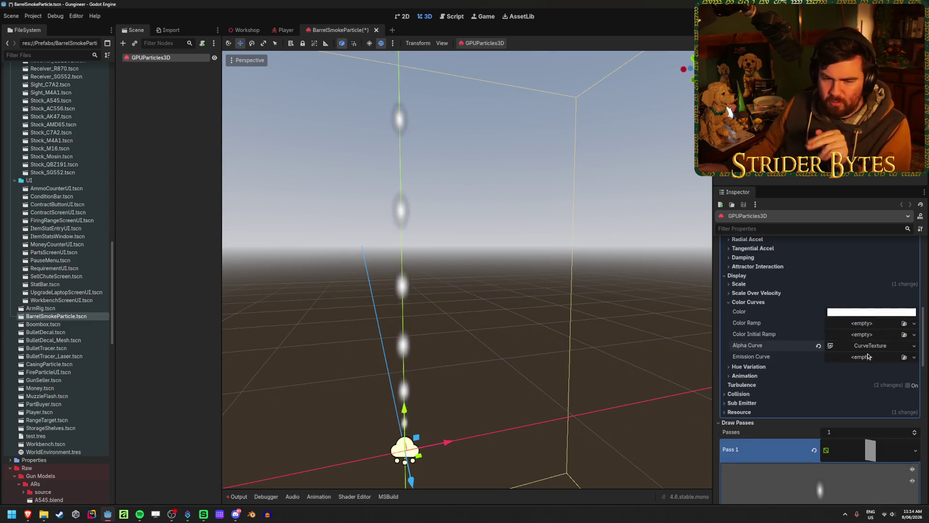
pyautogui.click(869, 345)
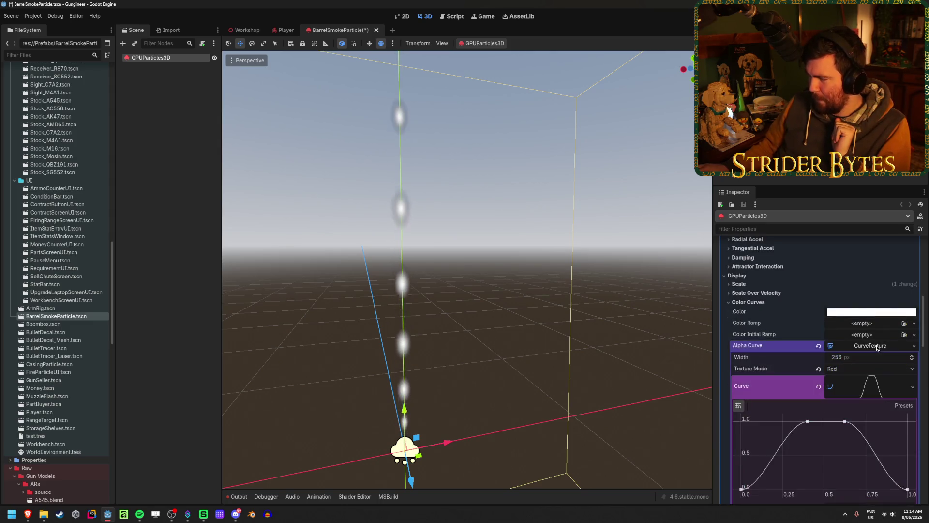
pyautogui.moveTo(605, 359)
pyautogui.mouseDown()
pyautogui.moveTo(605, 325)
pyautogui.moveTo(605, 407)
pyautogui.mouseUp()
pyautogui.moveTo(807, 421); pyautogui.dragTo(771, 422)
pyautogui.moveTo(844, 421); pyautogui.dragTo(886, 421)
pyautogui.moveTo(580, 338)
pyautogui.mouseDown()
pyautogui.moveTo(580, 300)
pyautogui.moveTo(581, 349)
pyautogui.mouseUp()
pyautogui.moveTo(887, 422); pyautogui.dragTo(882, 422)
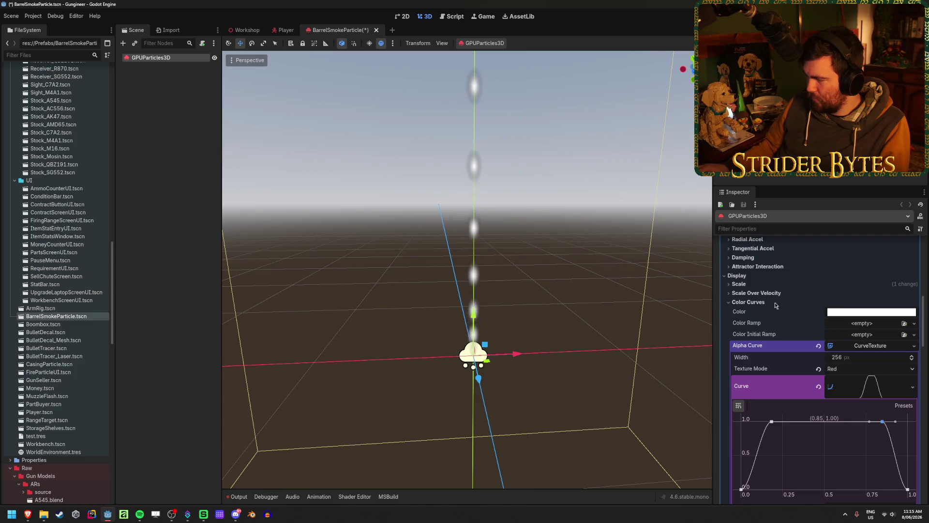
pyautogui.click(762, 283)
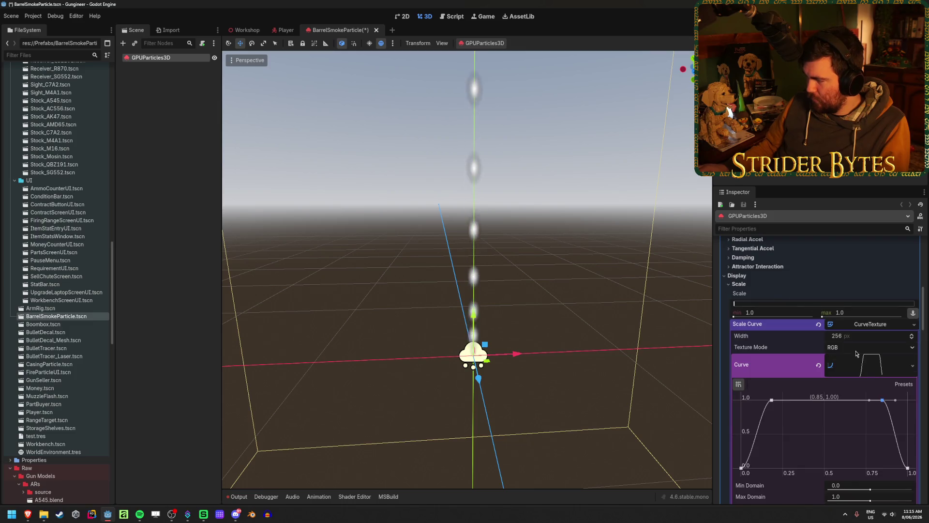
# Pull the Scale Curve's plateau points inward to form a bell peaking around 0.52–0.62.
pyautogui.click(871, 371)
pyautogui.scroll(-1, 871, 366)
pyautogui.moveTo(772, 367); pyautogui.dragTo(814, 367)
pyautogui.moveTo(882, 367); pyautogui.dragTo(845, 368)
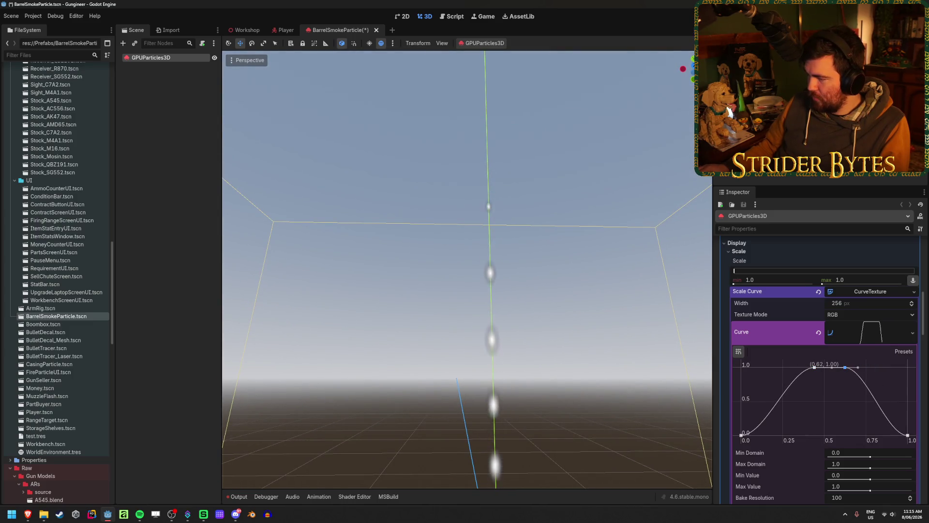
pyautogui.moveTo(814, 368)
pyautogui.mouseDown()
pyautogui.moveTo(839, 367)
pyautogui.moveTo(835, 435)
pyautogui.moveTo(847, 387)
pyautogui.moveTo(833, 346)
pyautogui.mouseUp()
# Collapse the Scale Curve and Alpha Curve editors.
pyautogui.click(878, 336)
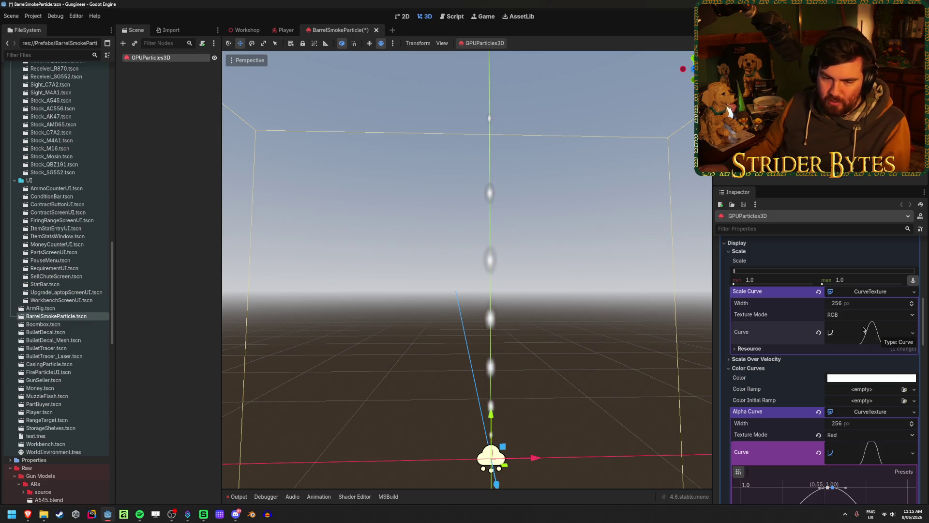
pyautogui.scroll(-10, 861, 327)
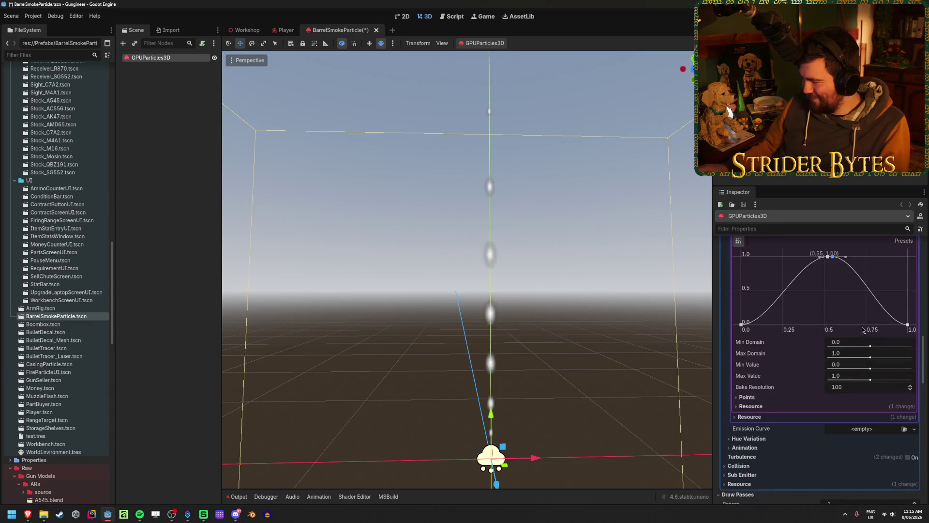
pyautogui.scroll(5, 862, 330)
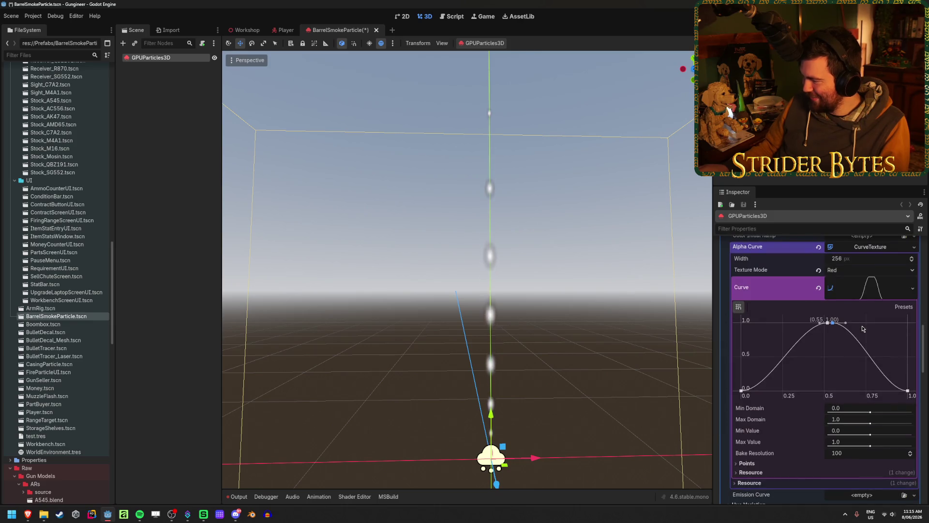
pyautogui.click(876, 298)
pyautogui.scroll(3, 873, 343)
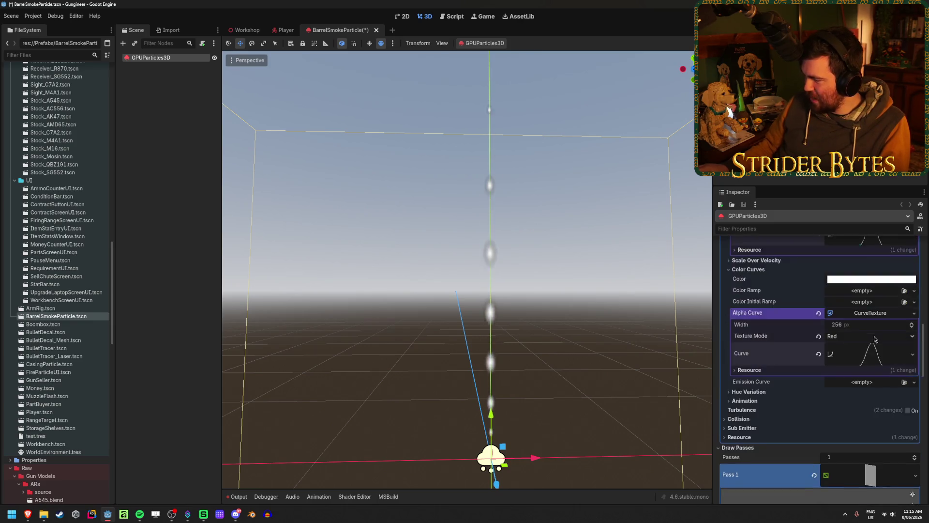
# Paste the copied curve into Alpha Curve and give it a full-opacity plateau from 0.18 to 0.88.
pyautogui.click(912, 387)
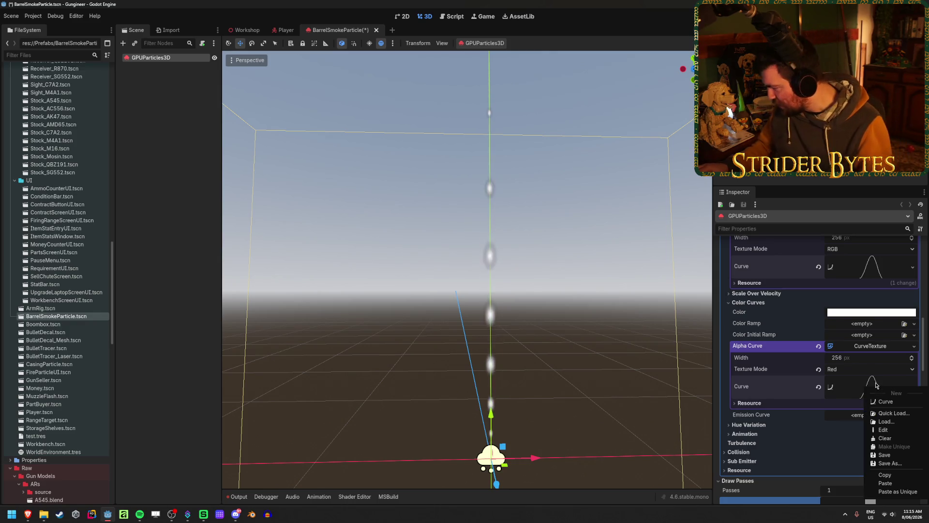
pyautogui.click(879, 484)
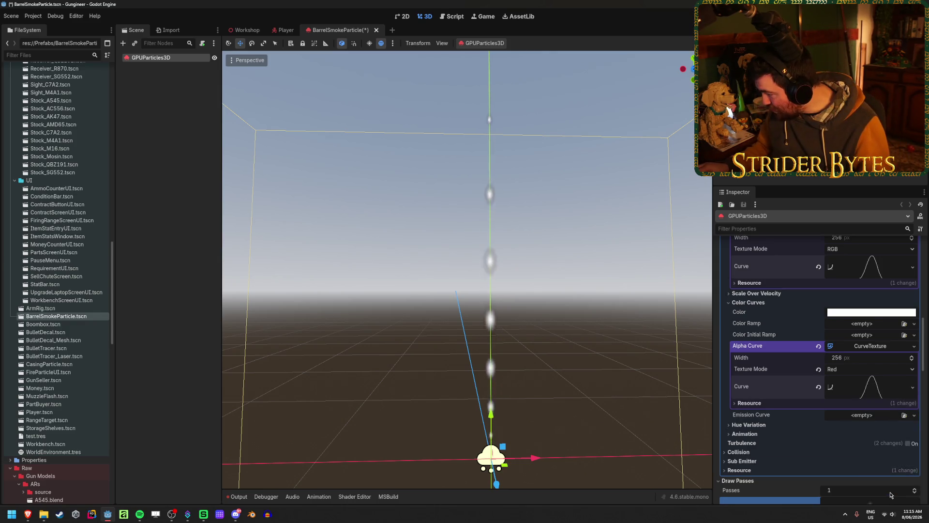
pyautogui.click(871, 387)
pyautogui.moveTo(830, 424); pyautogui.dragTo(770, 422)
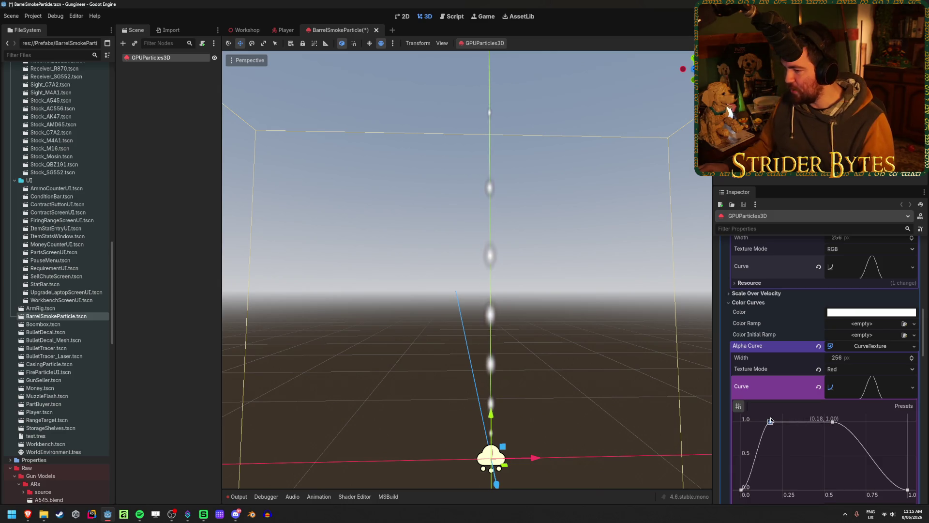
pyautogui.moveTo(829, 426); pyautogui.dragTo(887, 419)
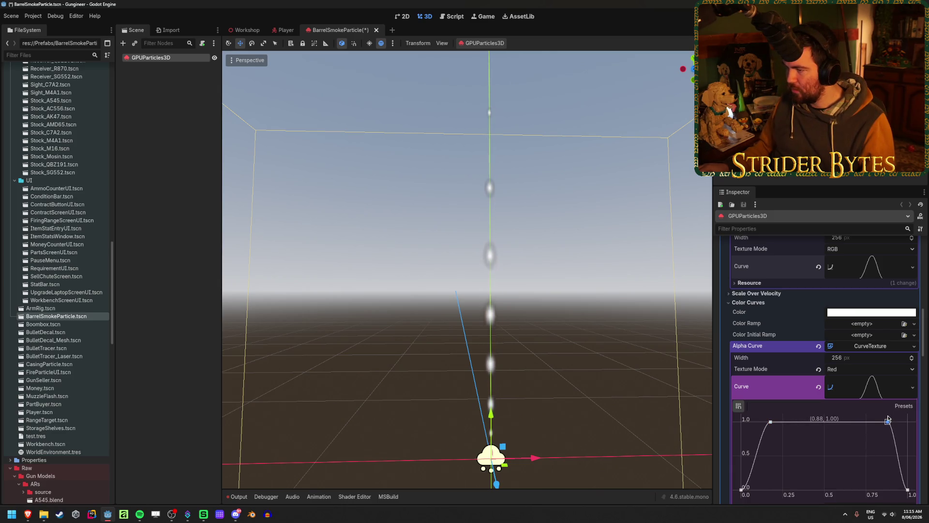
# Drop the alpha curve's plateau points near 0.25 and 0.75 down to zero.
pyautogui.scroll(-2, 553, 309)
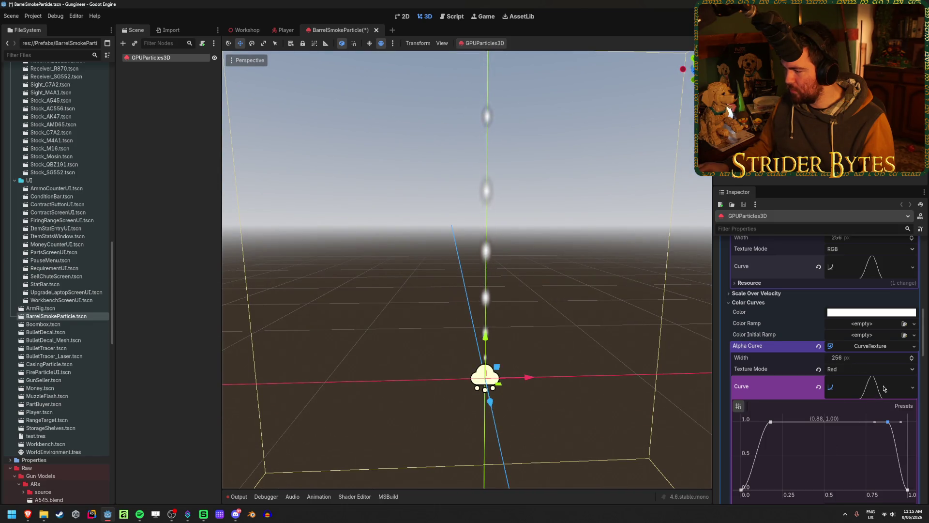
pyautogui.click(886, 388)
pyautogui.click(887, 388)
pyautogui.moveTo(770, 421); pyautogui.dragTo(782, 490)
pyautogui.moveTo(888, 421); pyautogui.dragTo(859, 489)
pyautogui.scroll(-1, 870, 417)
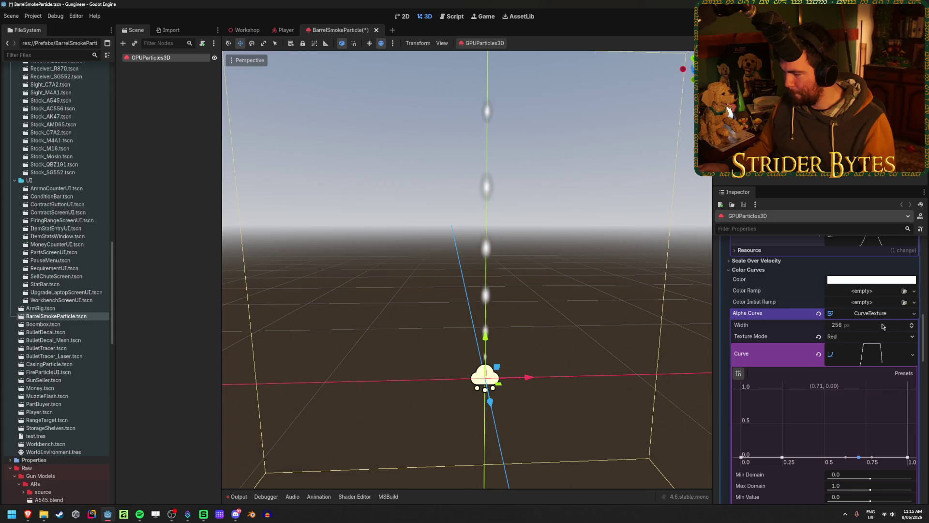
# Switch the alpha curve texture mode to RGB and raise the 0.25 and 0.75 points to full.
pyautogui.click(874, 338)
pyautogui.click(866, 349)
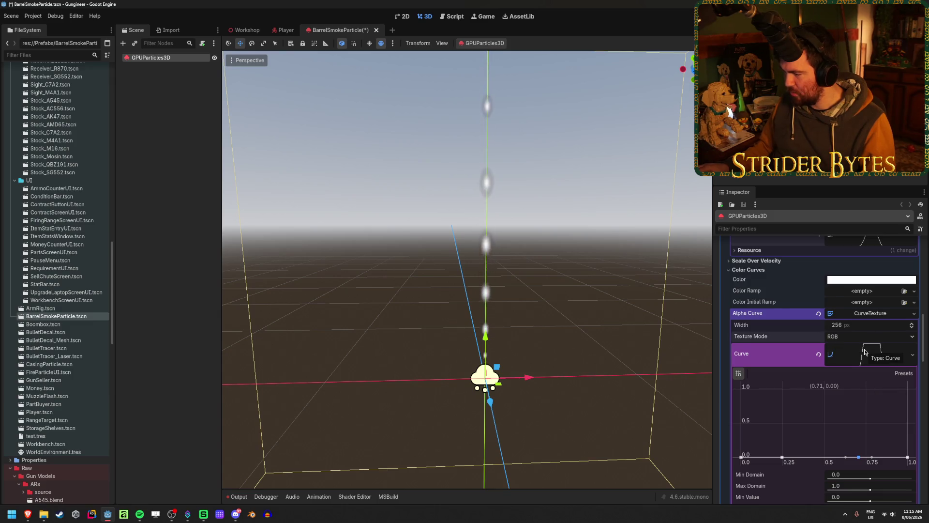
pyautogui.scroll(-2, 865, 352)
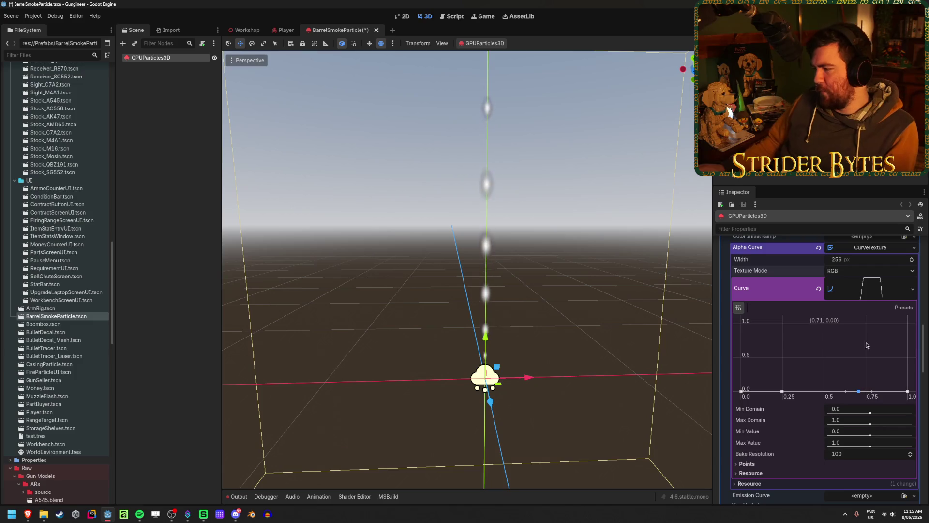
pyautogui.moveTo(782, 391); pyautogui.dragTo(787, 323)
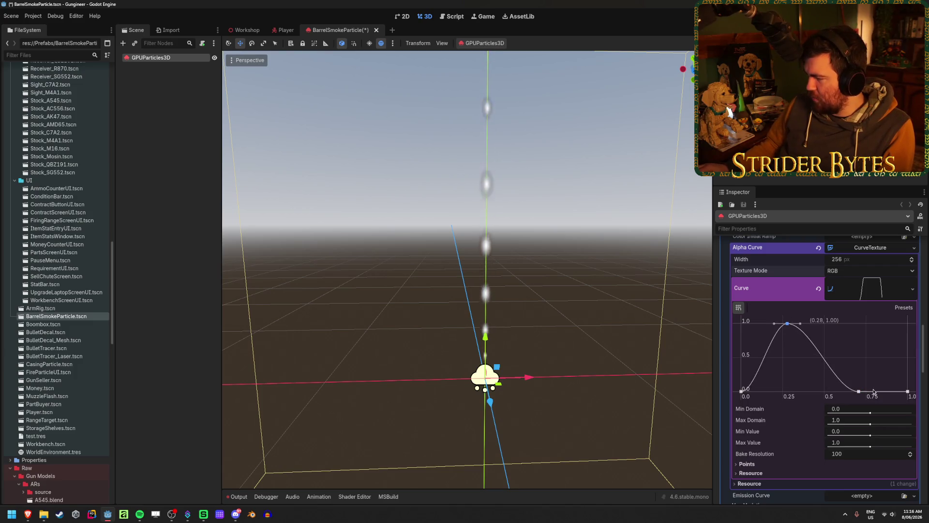
pyautogui.moveTo(861, 393); pyautogui.dragTo(865, 317)
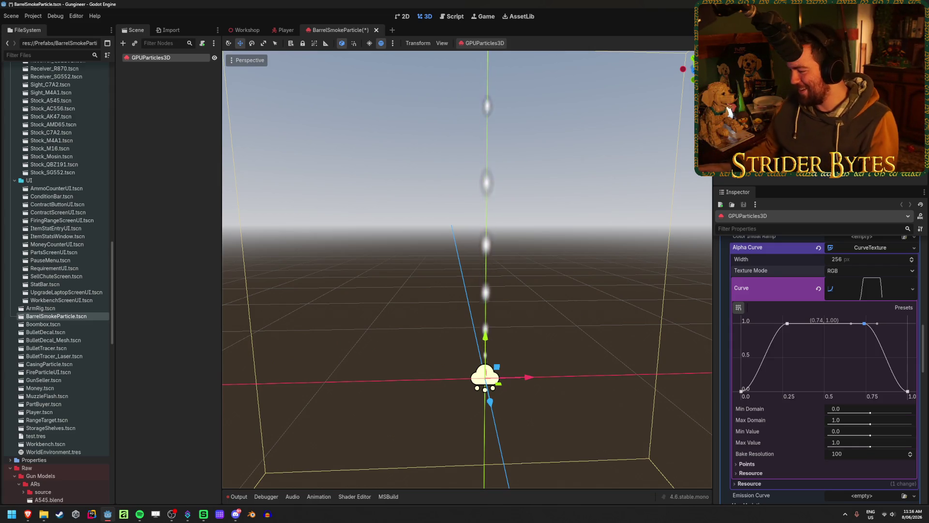
# Lower the early alpha peak to about 0.25 and drop the late point nearly to zero.
pyautogui.scroll(-1, 484, 338)
pyautogui.scroll(-10, 761, 339)
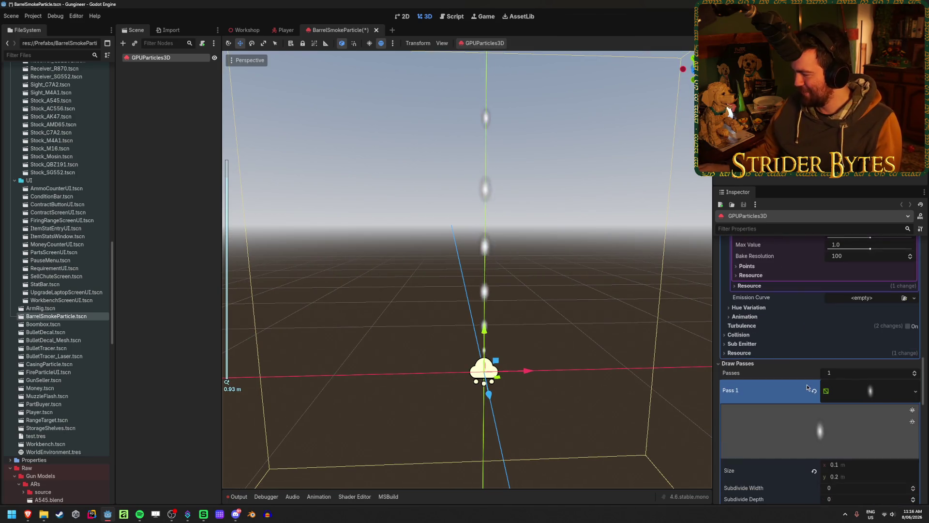
pyautogui.scroll(10, 803, 373)
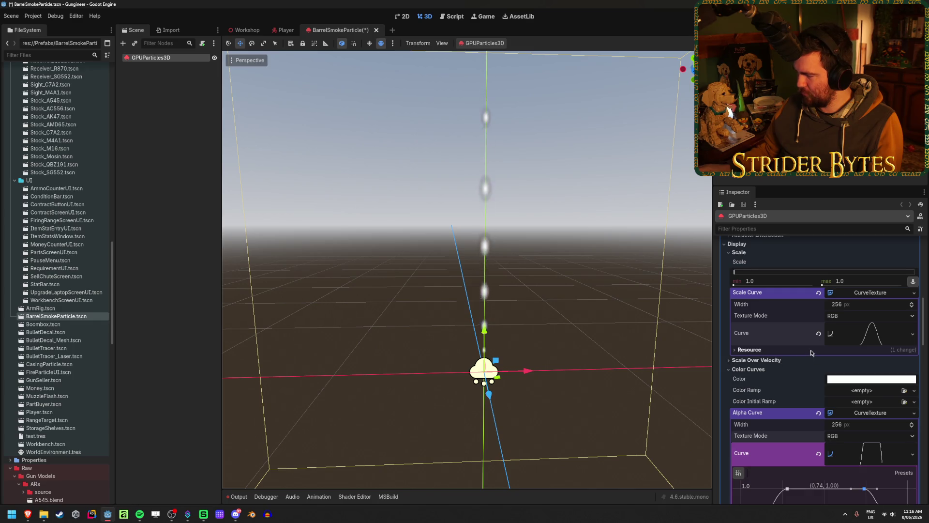
pyautogui.scroll(-4, 812, 353)
pyautogui.scroll(4, 812, 358)
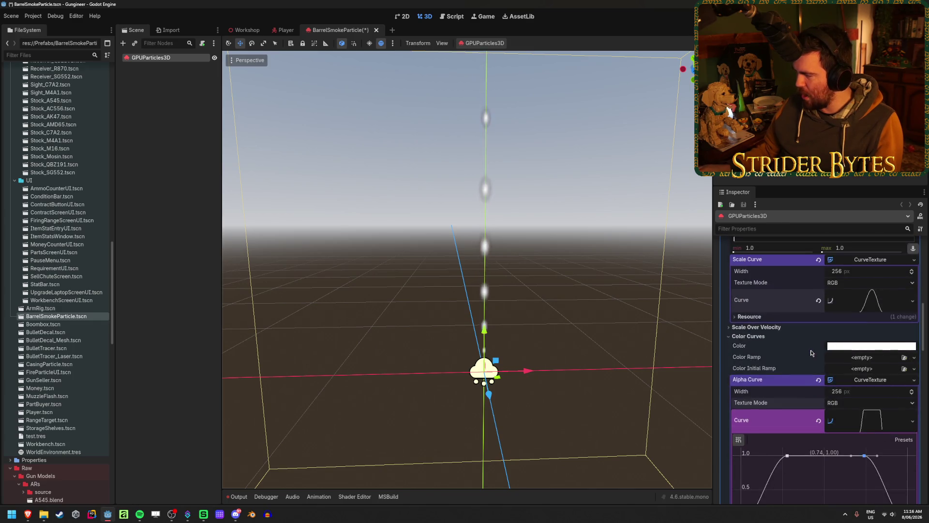
pyautogui.scroll(-3, 813, 368)
pyautogui.moveTo(788, 357); pyautogui.dragTo(778, 408)
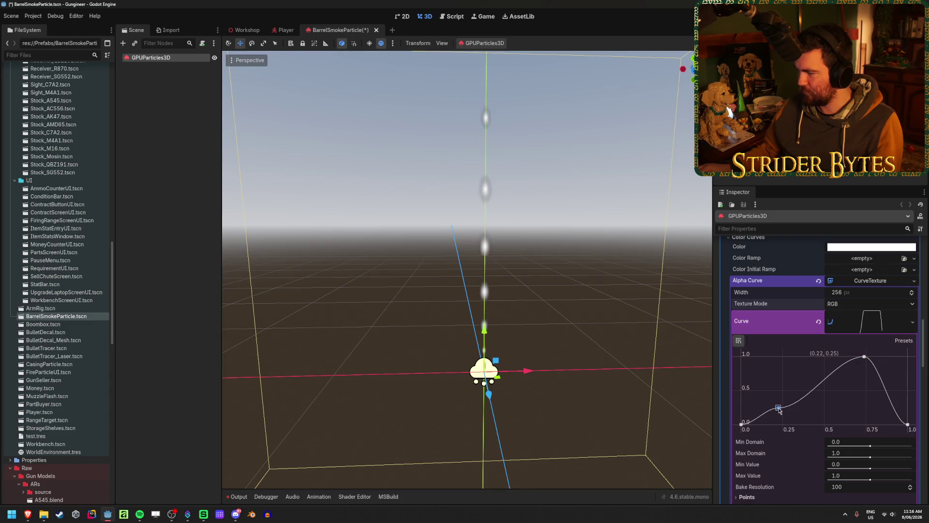
pyautogui.moveTo(865, 359); pyautogui.dragTo(859, 424)
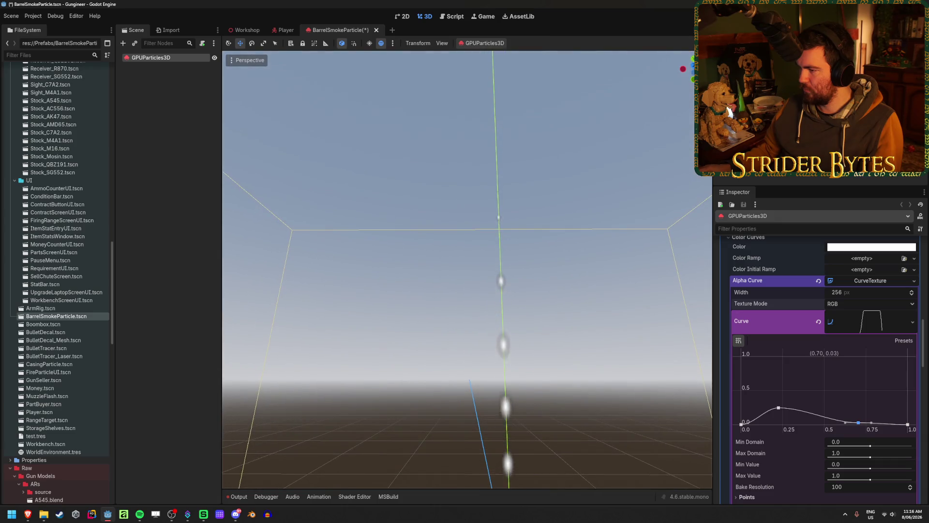
# Add a full-size plateau to the Scale Curve extending out to 0.85.
pyautogui.scroll(-2, 788, 345)
pyautogui.scroll(-8, 787, 345)
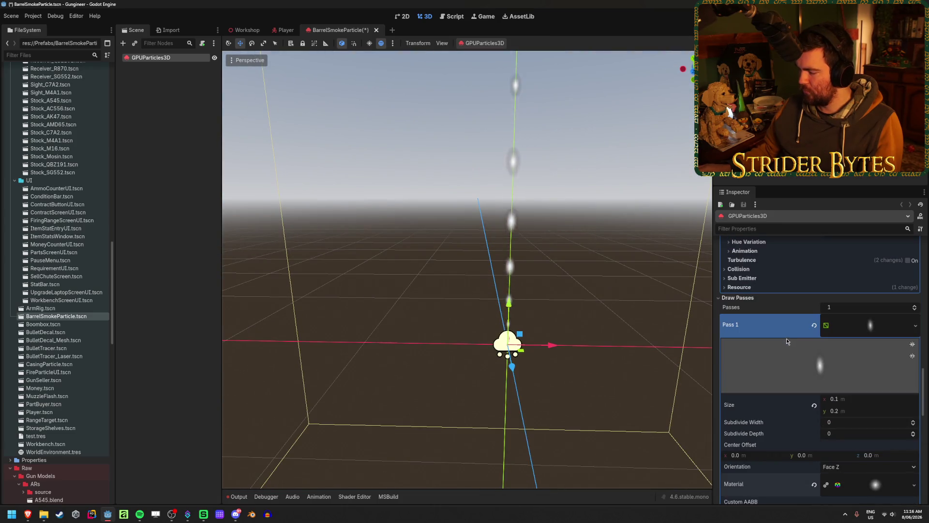
pyautogui.scroll(7, 784, 333)
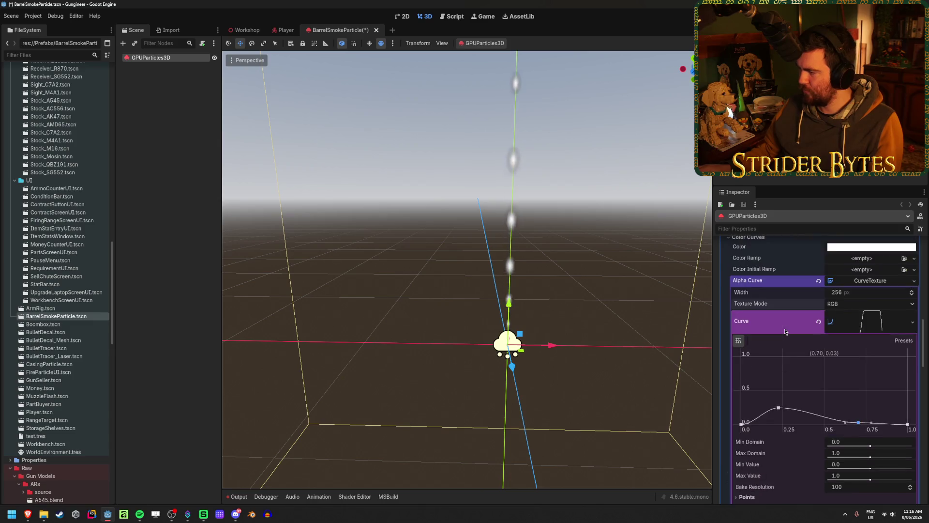
pyautogui.click(874, 267)
pyautogui.moveTo(798, 301); pyautogui.dragTo(774, 301)
pyautogui.moveTo(832, 301); pyautogui.dragTo(882, 301)
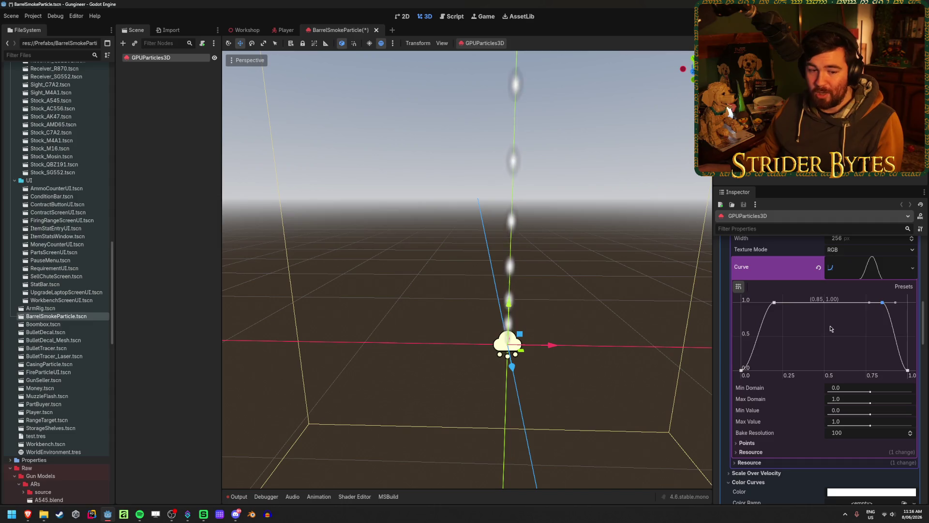
pyautogui.scroll(3, 830, 325)
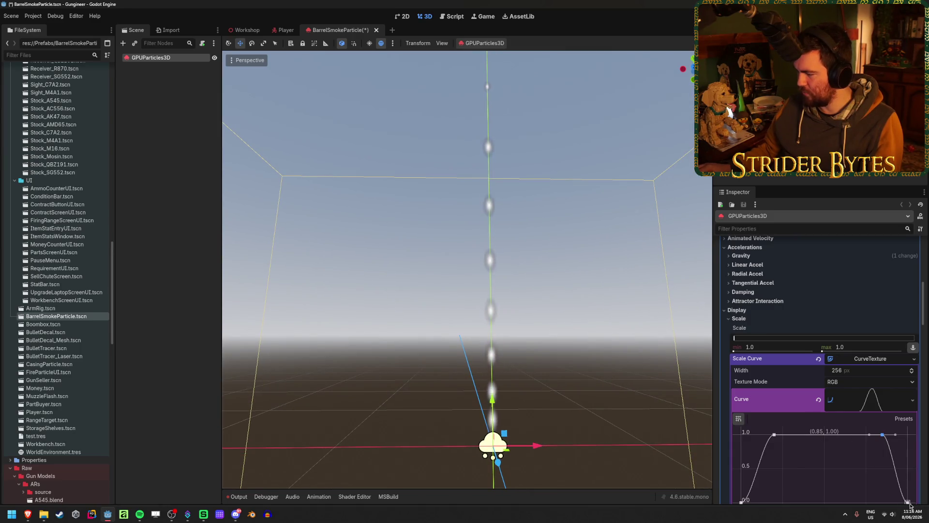
# Delete the Scale Curve's end points, move its top point to about 0.27, and save.
pyautogui.scroll(-1, 908, 504)
pyautogui.rightClick(907, 495)
pyautogui.rightClick(882, 429)
pyautogui.moveTo(876, 420)
pyautogui.mouseDown()
pyautogui.moveTo(892, 421)
pyautogui.moveTo(787, 414)
pyautogui.mouseUp()
pyautogui.moveTo(620, 395)
pyautogui.mouseDown()
pyautogui.moveTo(453, 471)
pyautogui.moveTo(491, 345)
pyautogui.mouseUp()
pyautogui.hotkey('ctrl', 's')
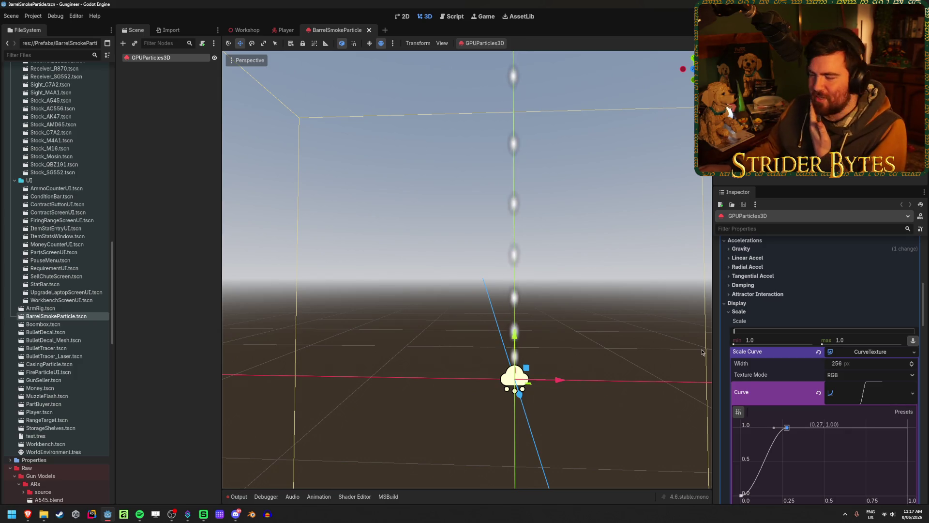
# Move the Alpha Curve's peak later in the particle lifetime.
pyautogui.scroll(-3, 817, 359)
pyautogui.scroll(-3, 818, 360)
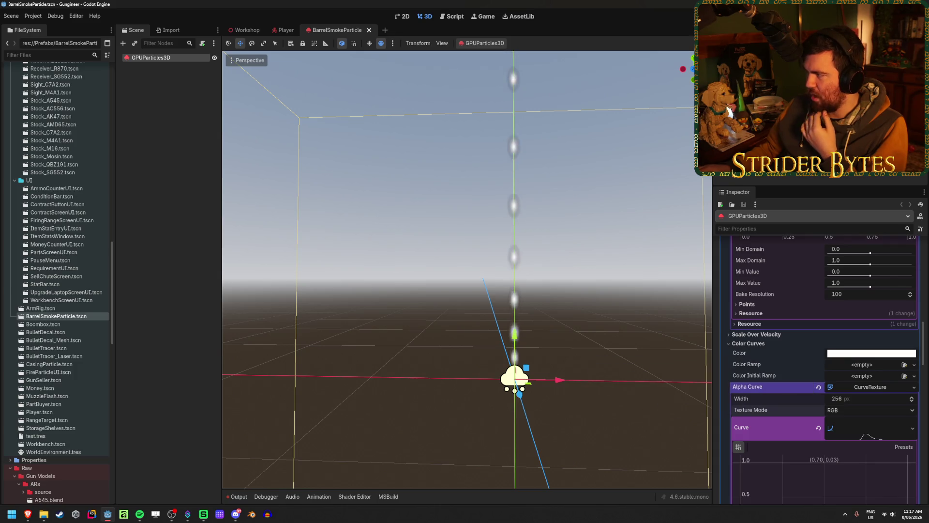
pyautogui.scroll(-3, 800, 323)
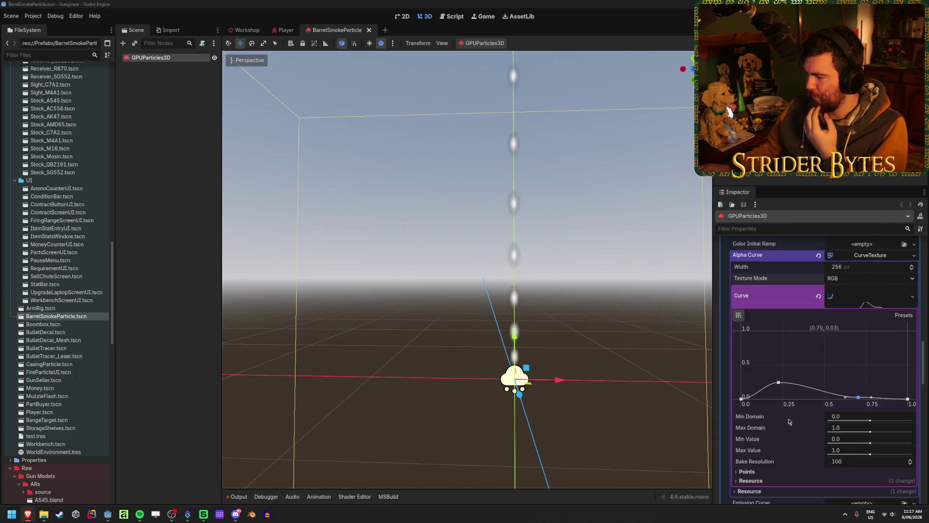
pyautogui.moveTo(778, 383); pyautogui.dragTo(861, 383)
pyautogui.scroll(5, 807, 387)
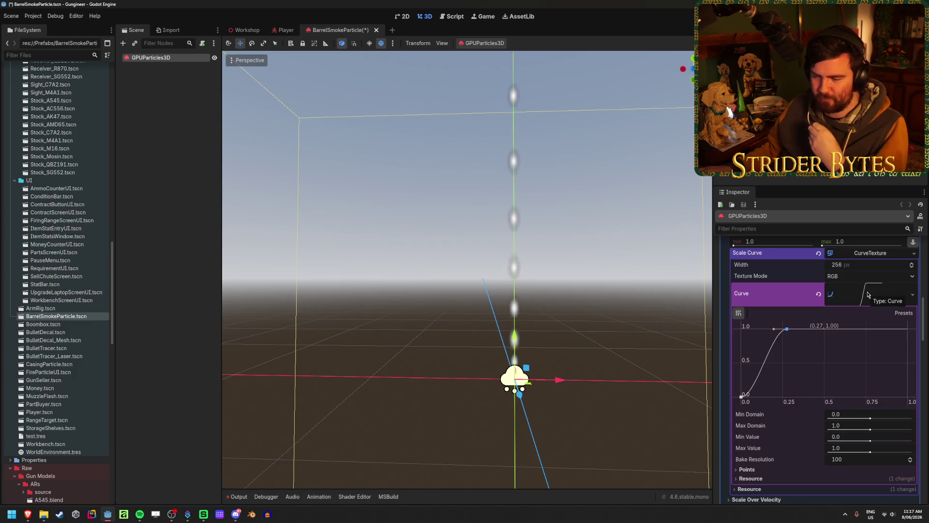
pyautogui.click(867, 295)
pyautogui.click(866, 293)
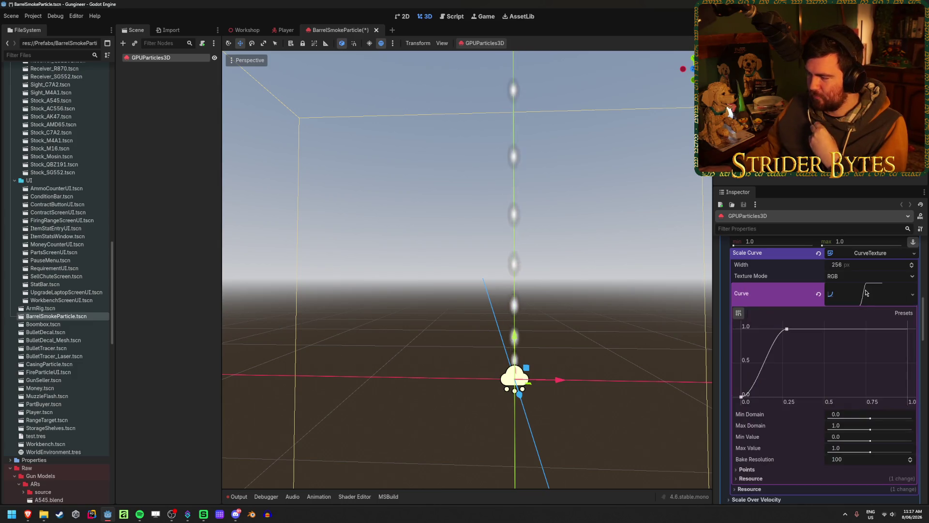
pyautogui.scroll(-5, 866, 297)
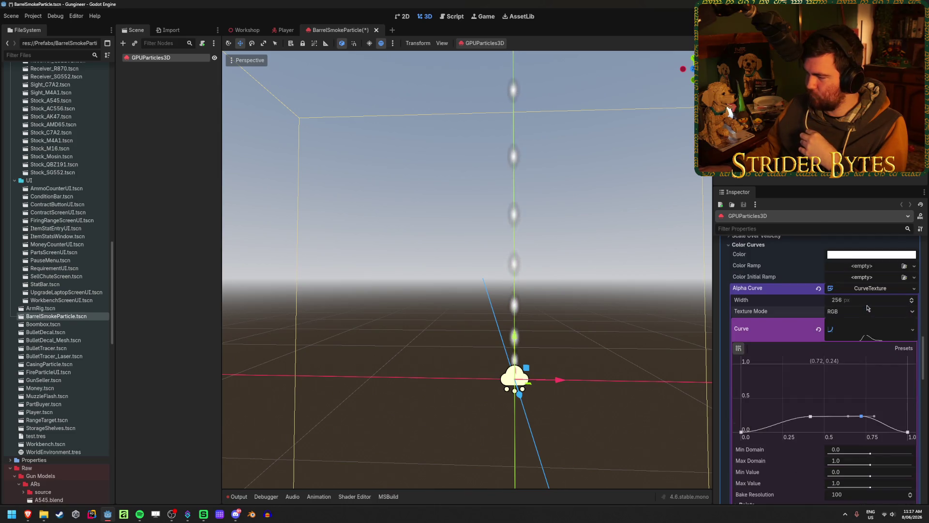
# Clear the Alpha Curve resource, then test the Color alpha and restore it to fully opaque.
pyautogui.click(824, 331)
pyautogui.click(818, 288)
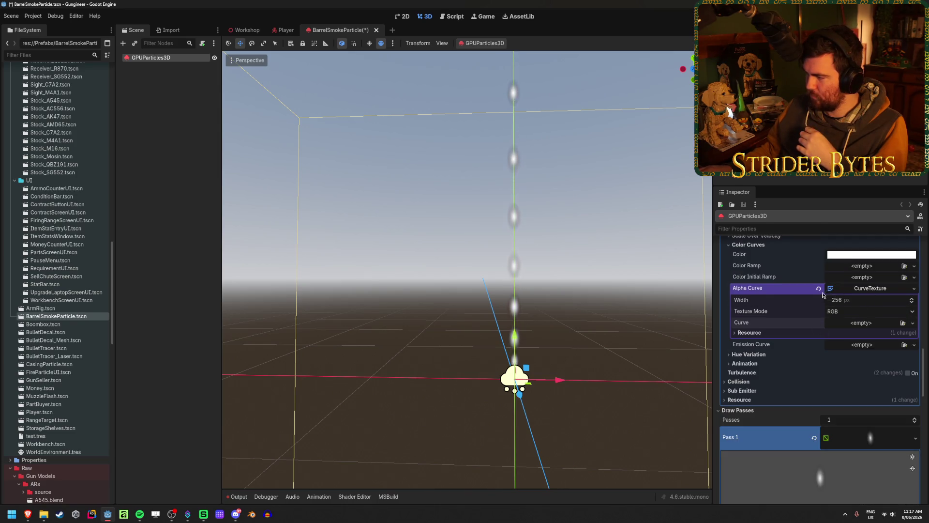
pyautogui.click(868, 255)
pyautogui.moveTo(828, 438); pyautogui.dragTo(891, 436)
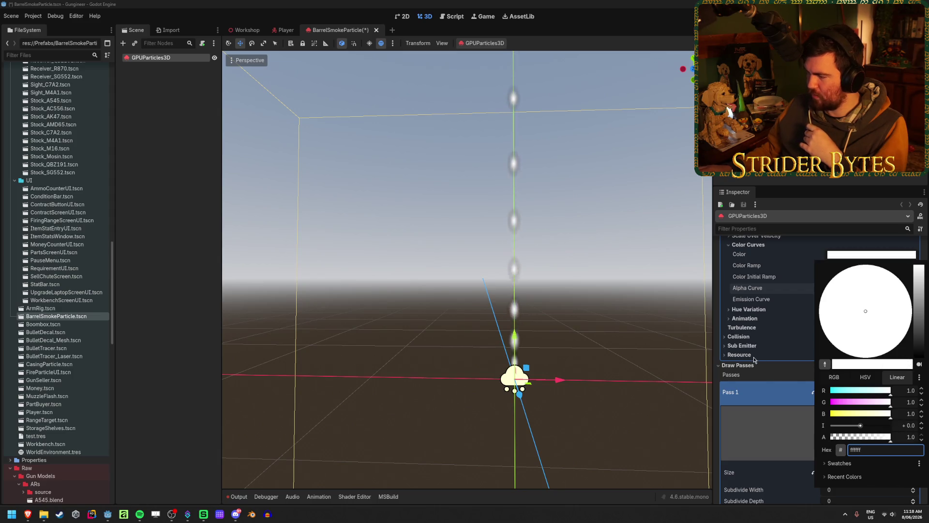
pyautogui.click(790, 289)
pyautogui.scroll(-5, 790, 289)
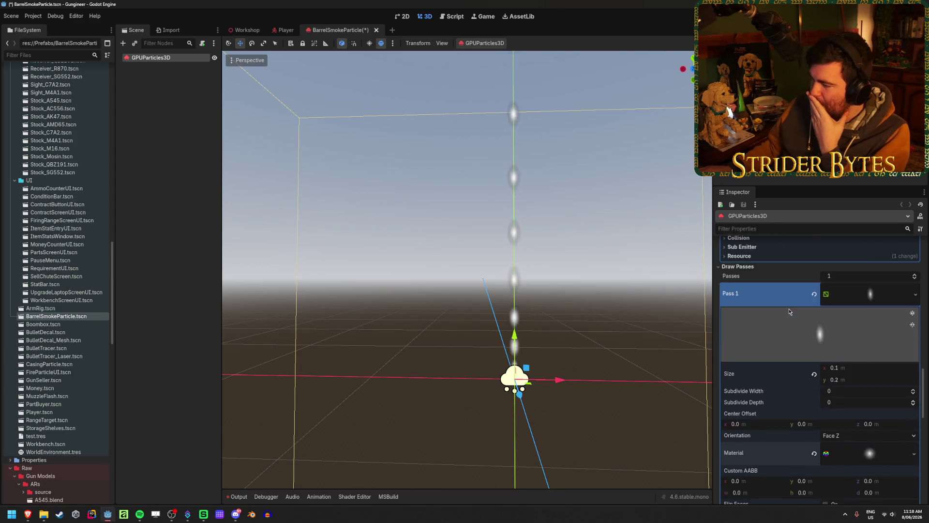
pyautogui.scroll(6, 789, 311)
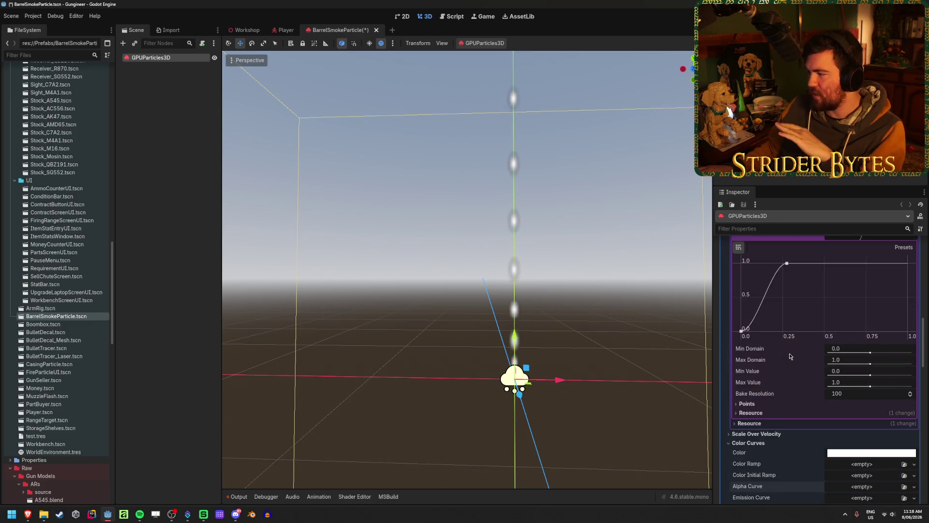
pyautogui.scroll(-2, 789, 342)
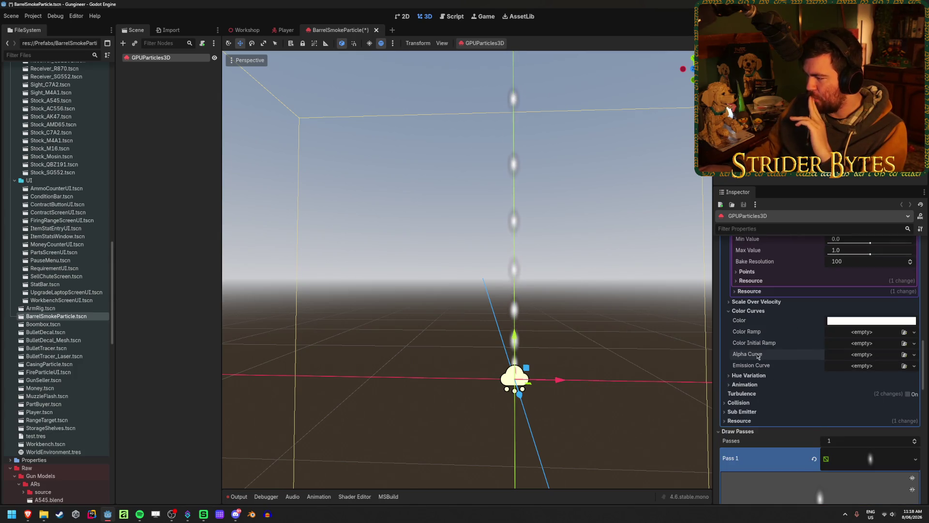
pyautogui.scroll(-3, 757, 356)
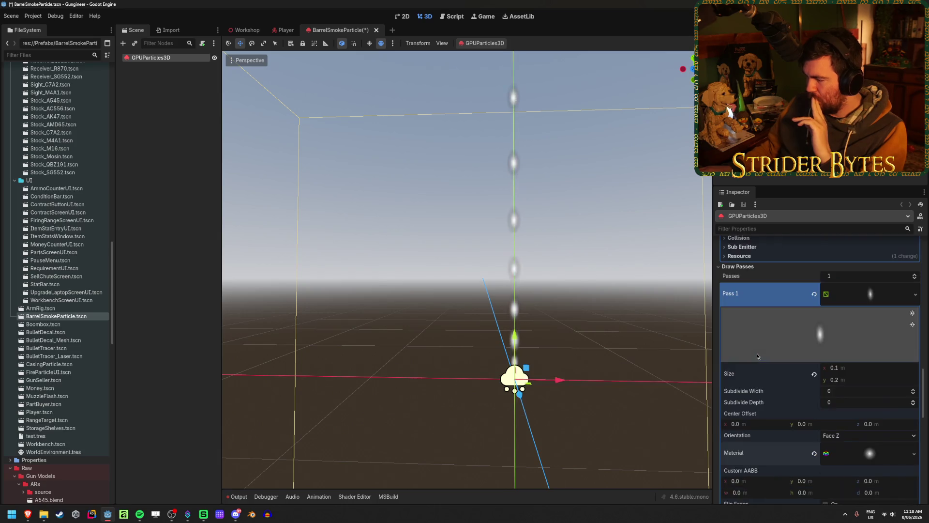
pyautogui.scroll(-1, 812, 407)
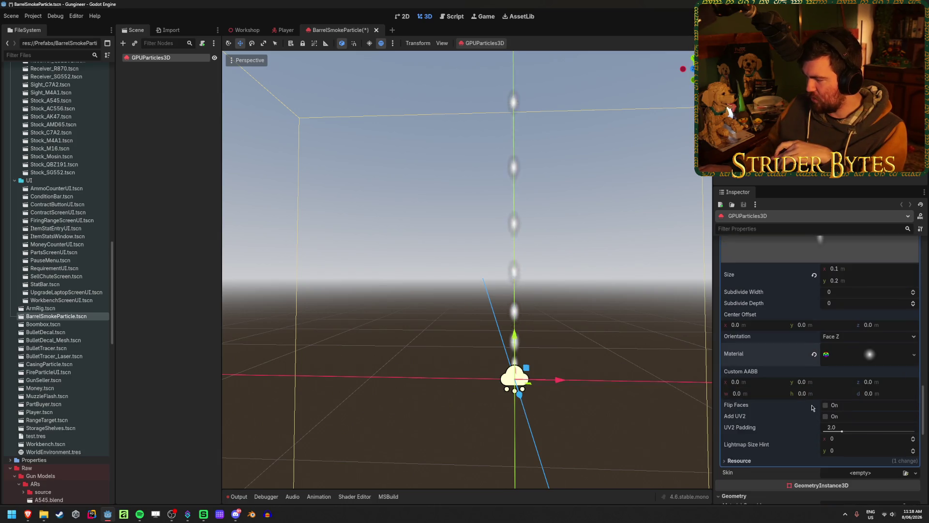
# Revert Pass 1's Material to empty and try a transparent particle colour, then cancel it.
pyautogui.click(815, 355)
pyautogui.scroll(5, 793, 377)
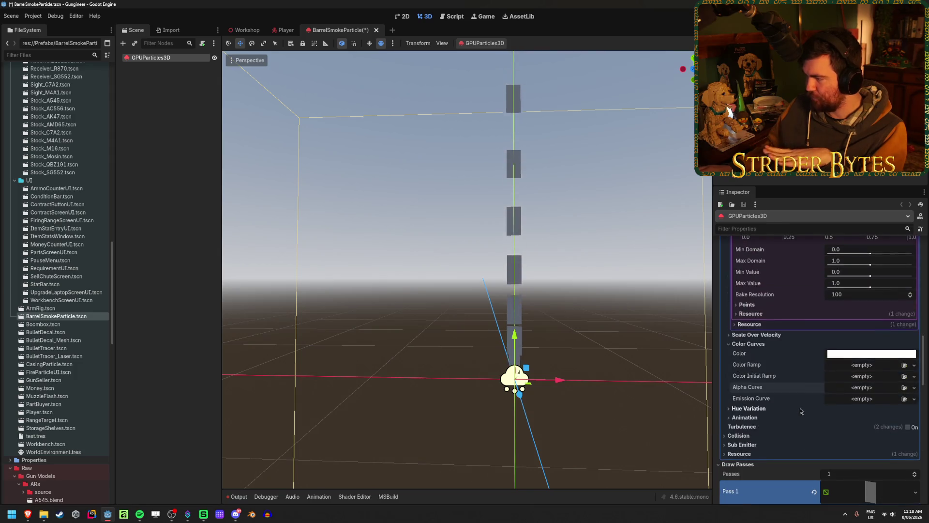
pyautogui.click(844, 353)
pyautogui.moveTo(889, 297); pyautogui.dragTo(829, 303)
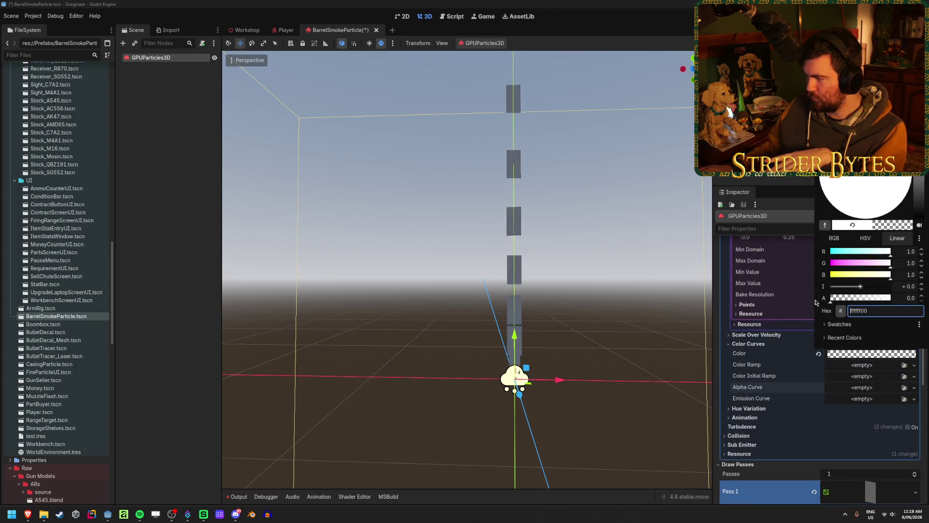
pyautogui.press('Escape')
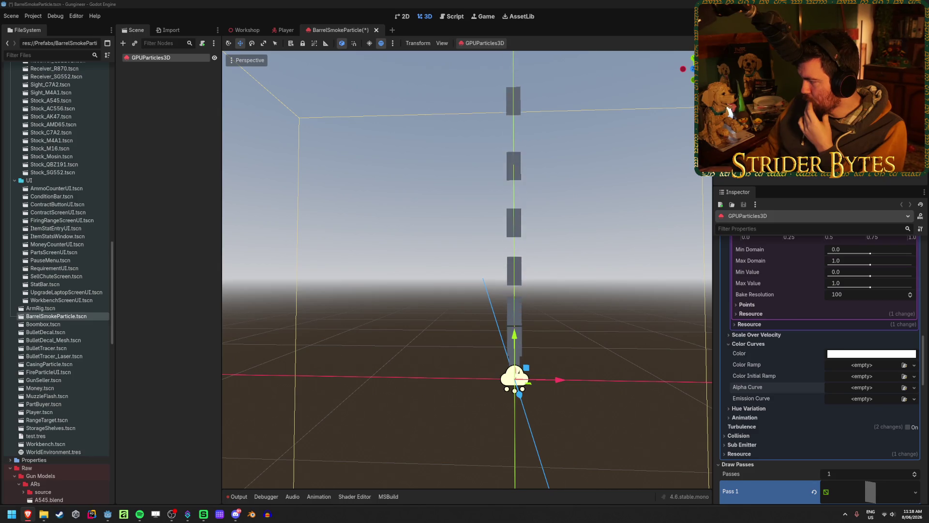
# Save the scene.
pyautogui.hotkey('ctrl', 's')
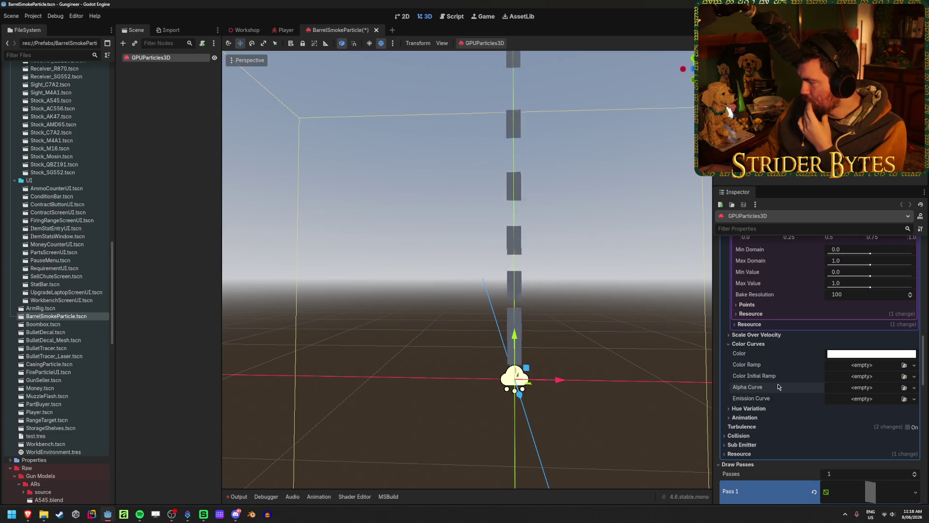
pyautogui.scroll(-1, 800, 372)
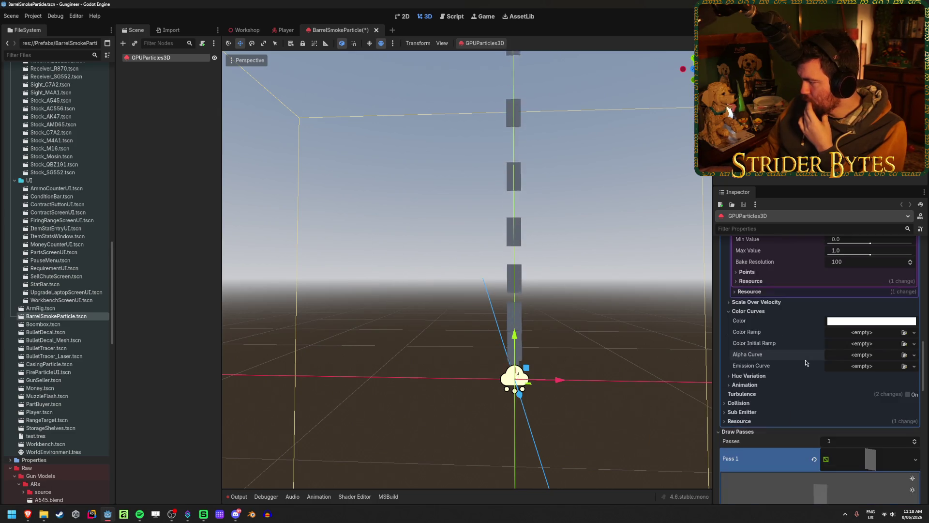
pyautogui.scroll(-1, 805, 363)
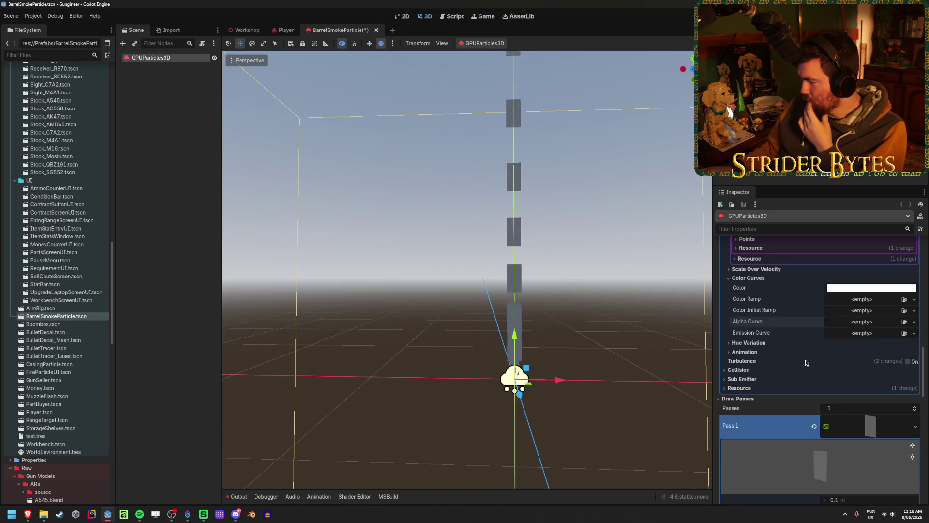
pyautogui.scroll(-2, 805, 360)
pyautogui.scroll(-5, 805, 359)
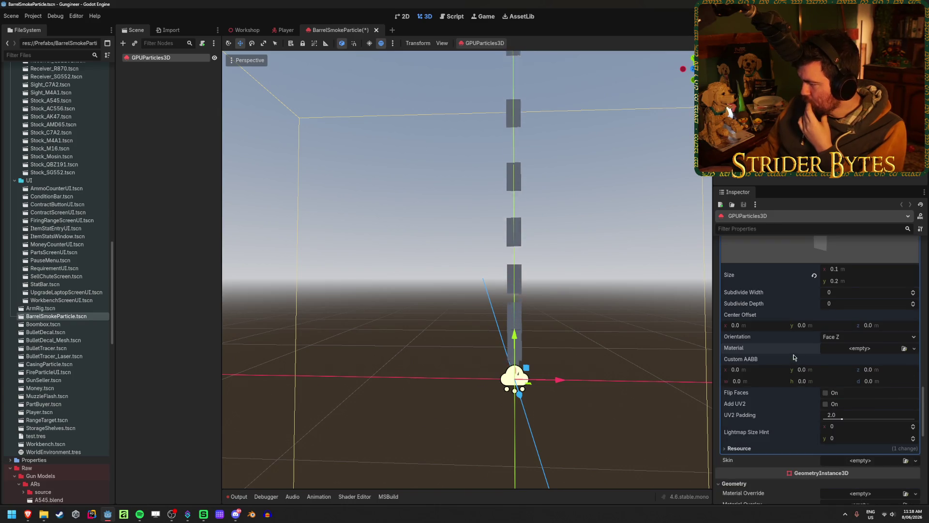
# Give Pass 1 a new StandardMaterial3D with Vertex Color Use as Albedo enabled.
pyautogui.click(914, 349)
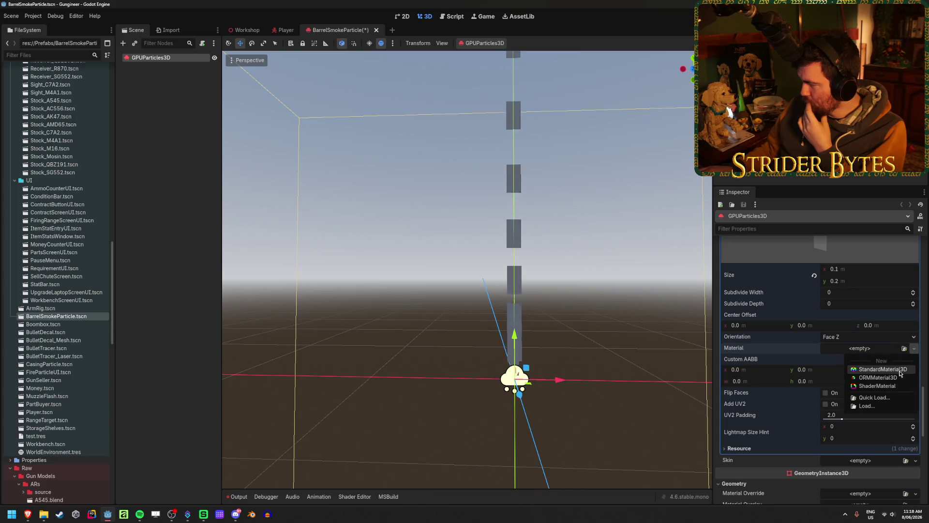
pyautogui.click(883, 369)
pyautogui.click(886, 358)
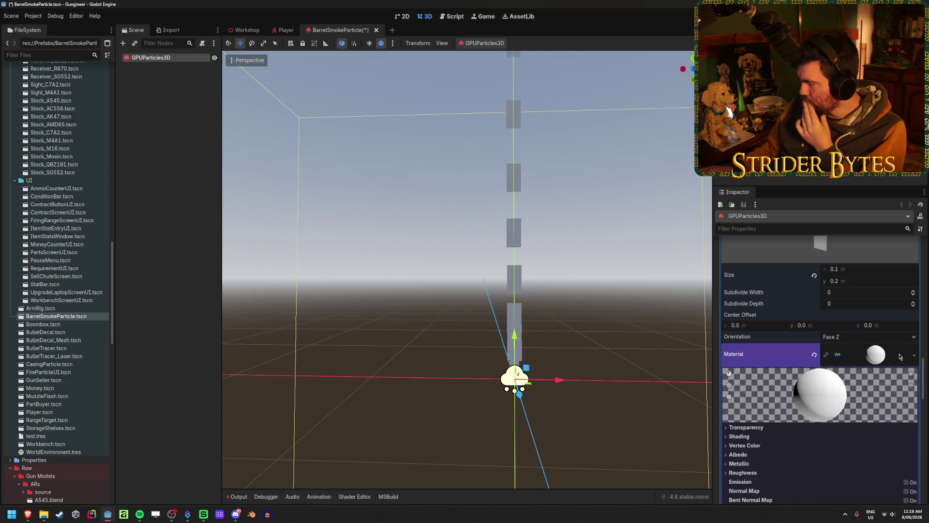
pyautogui.scroll(-4, 861, 341)
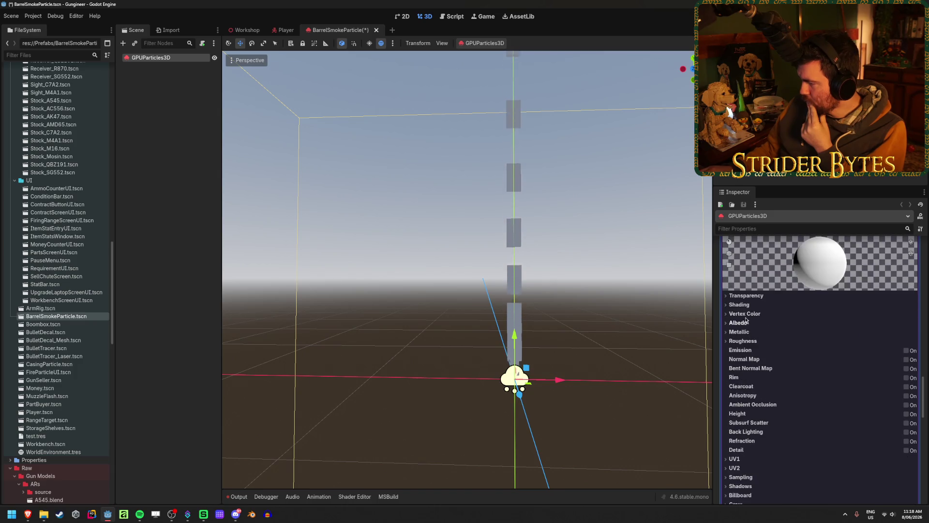
pyautogui.click(748, 313)
pyautogui.click(827, 324)
# Test a fully transparent particle base colour in the colour editor.
pyautogui.scroll(10, 805, 363)
pyautogui.scroll(2, 798, 379)
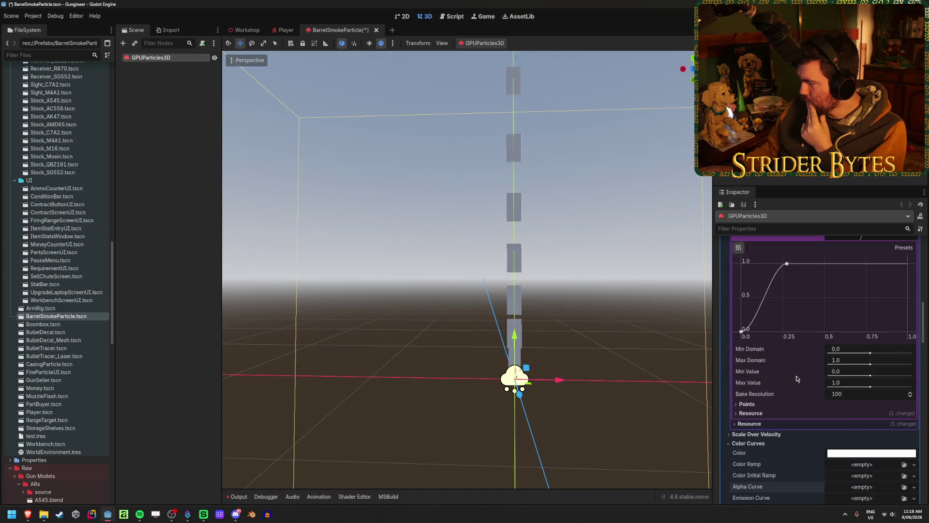
pyautogui.click(866, 420)
pyautogui.moveTo(872, 367); pyautogui.dragTo(802, 367)
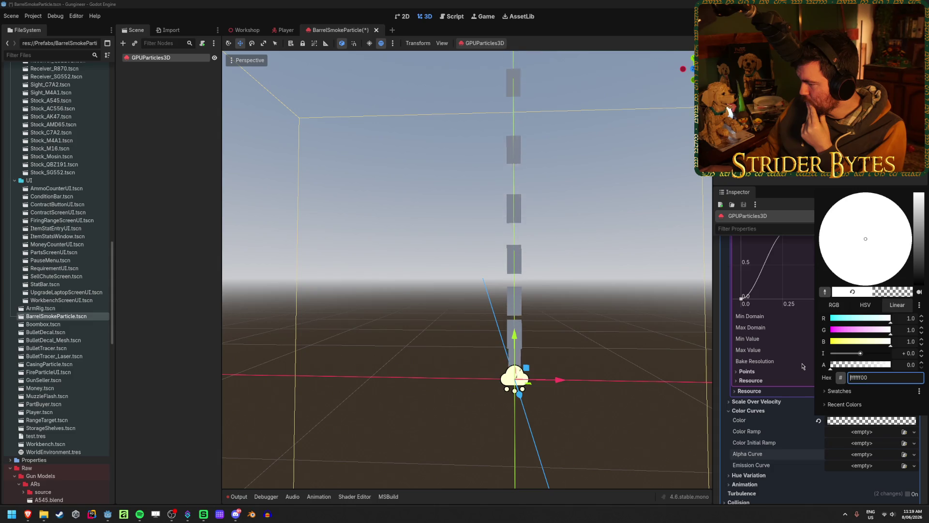
pyautogui.click(768, 366)
# Set the particle colour to ff00ff as a test, then back to white ffffff.
pyautogui.scroll(-3, 774, 368)
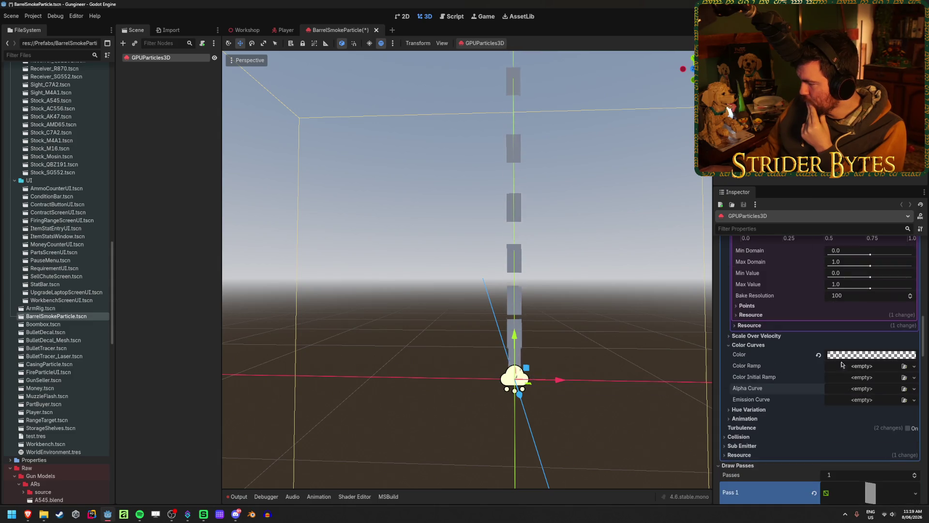
pyautogui.click(866, 354)
pyautogui.write('ff00ff')
pyautogui.press('Return')
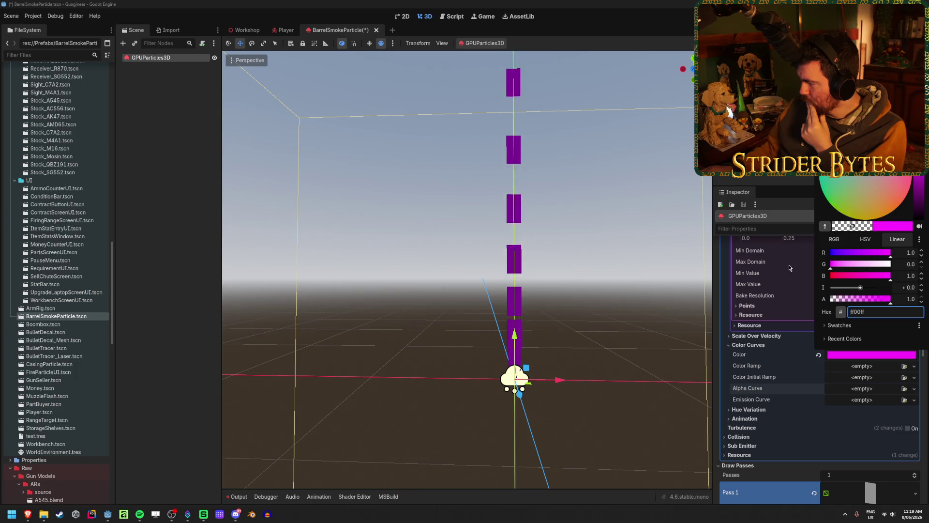
pyautogui.write('ffffff')
pyautogui.press('Return')
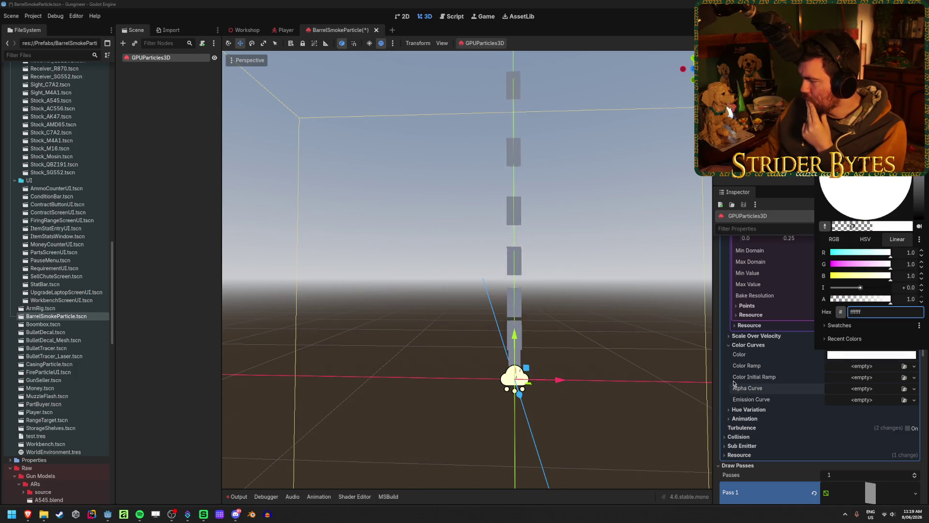
# Set the ribbon material's Transparency to Alpha.
pyautogui.scroll(-5, 736, 383)
pyautogui.scroll(-5, 745, 358)
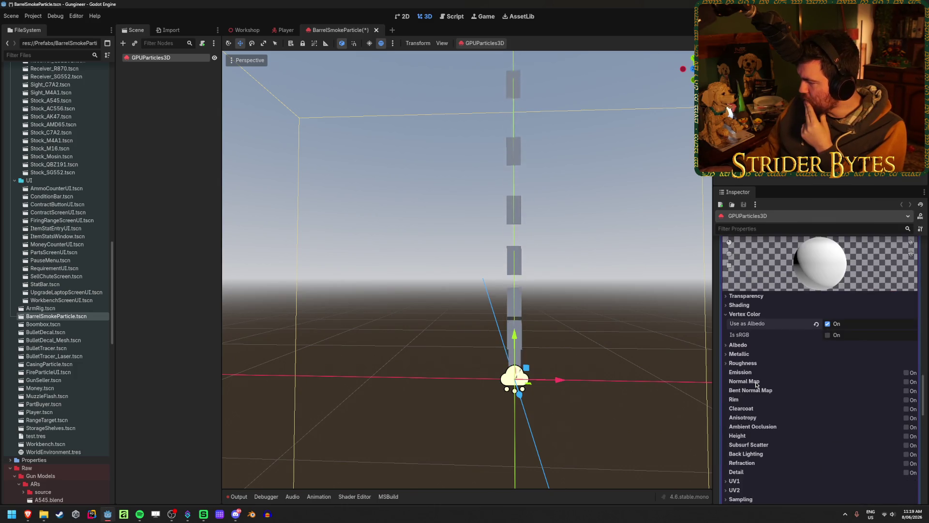
pyautogui.click(752, 344)
pyautogui.click(752, 344)
pyautogui.click(746, 296)
pyautogui.click(826, 306)
pyautogui.click(842, 319)
# Recheck the particle colour in the colour editor.
pyautogui.scroll(5, 792, 379)
pyautogui.scroll(-5, 792, 378)
pyautogui.scroll(6, 807, 374)
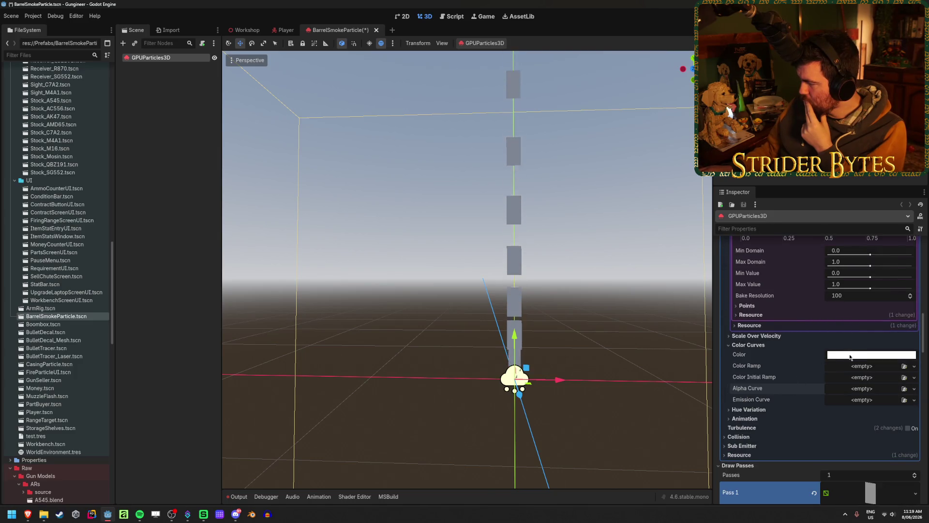
pyautogui.click(850, 356)
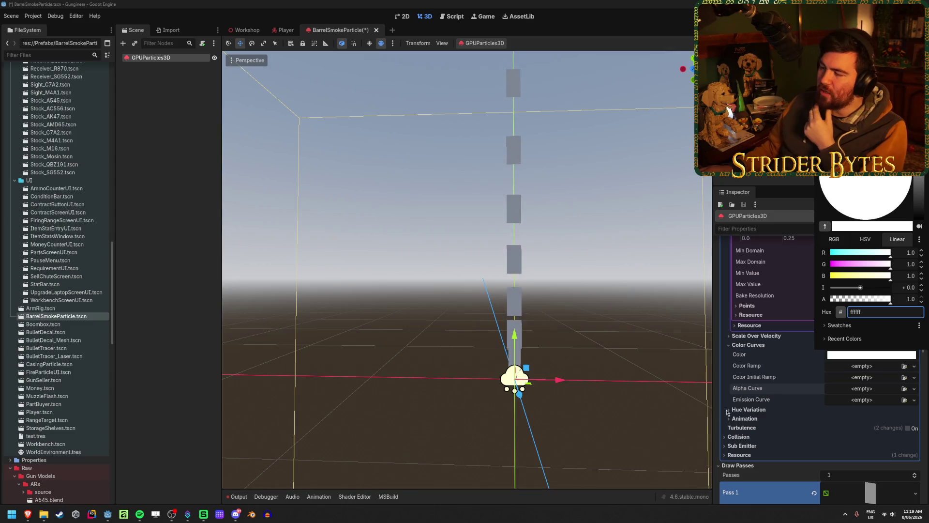
pyautogui.click(760, 382)
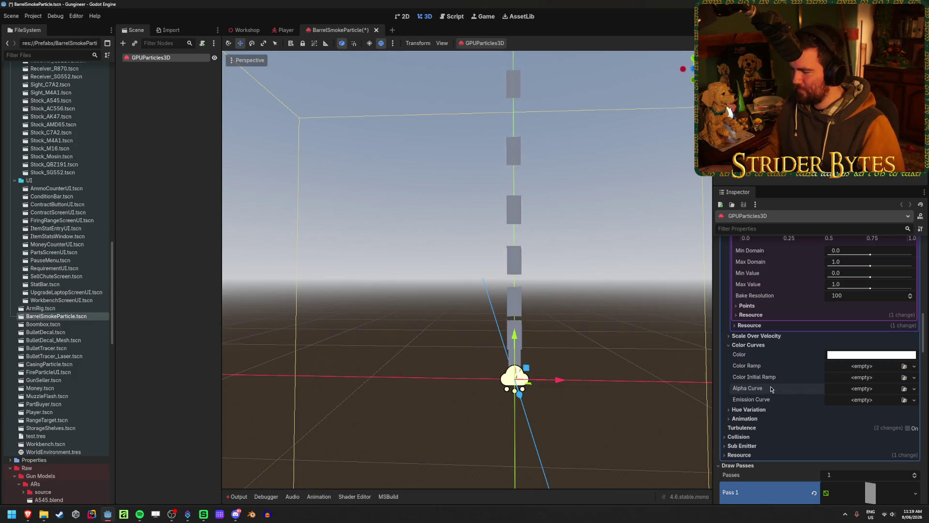
# Give the Alpha Curve a new CurveTexture holding a new Curve, ready for editing.
pyautogui.click(885, 389)
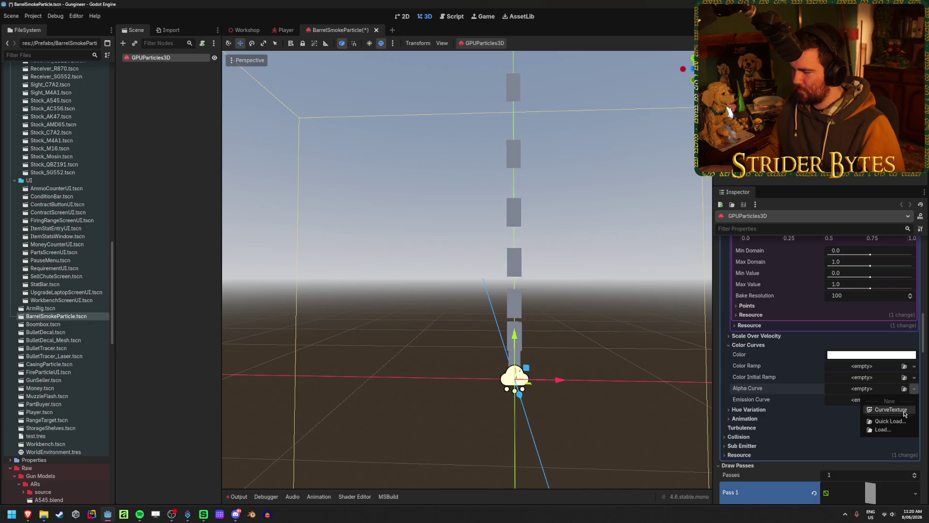
pyautogui.click(880, 412)
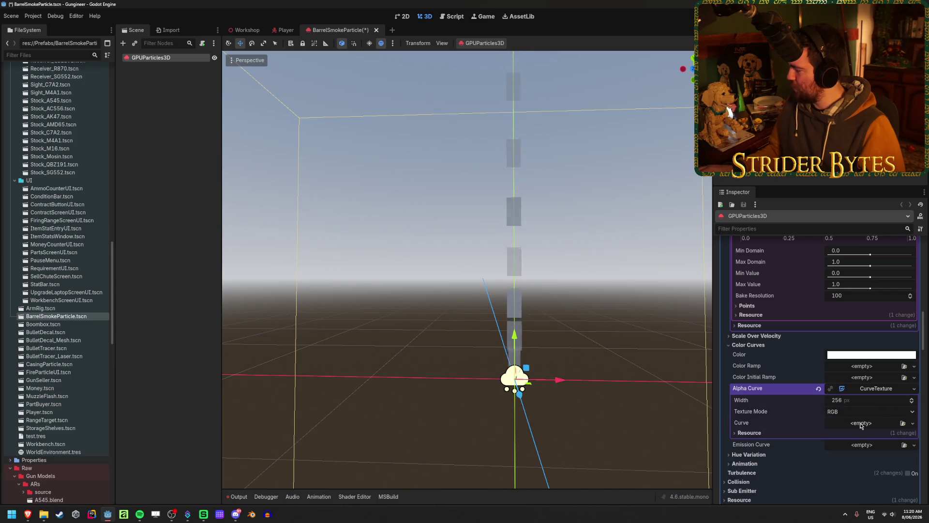
pyautogui.click(860, 424)
pyautogui.click(865, 432)
pyautogui.click(866, 432)
# Shape the alpha curve: fade in to full opacity by 0.26, hold to 0.75, then drop to 0.
pyautogui.scroll(-2, 823, 436)
pyautogui.moveTo(786, 463)
pyautogui.mouseDown()
pyautogui.moveTo(789, 399)
pyautogui.moveTo(747, 414)
pyautogui.moveTo(742, 466)
pyautogui.mouseUp()
pyautogui.click(880, 398)
pyautogui.moveTo(907, 398); pyautogui.dragTo(915, 479)
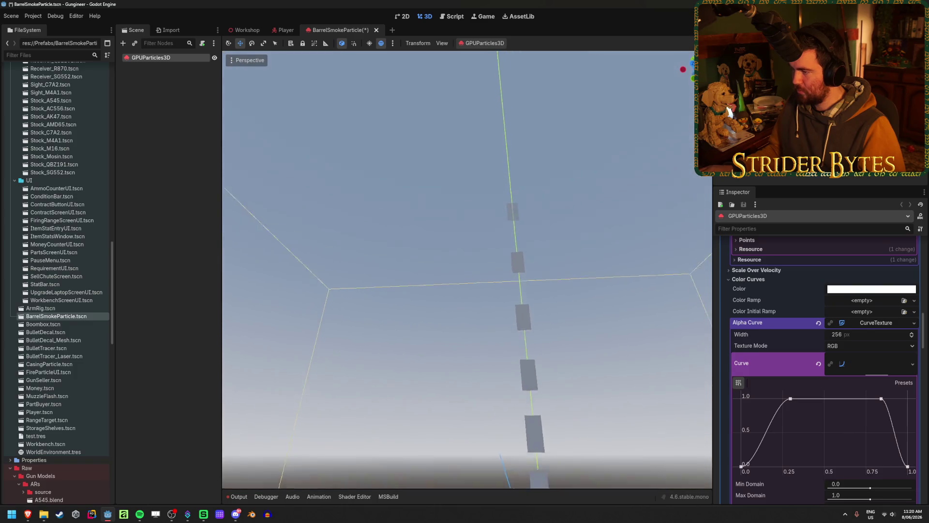
pyautogui.moveTo(464, 271); pyautogui.dragTo(484, 232)
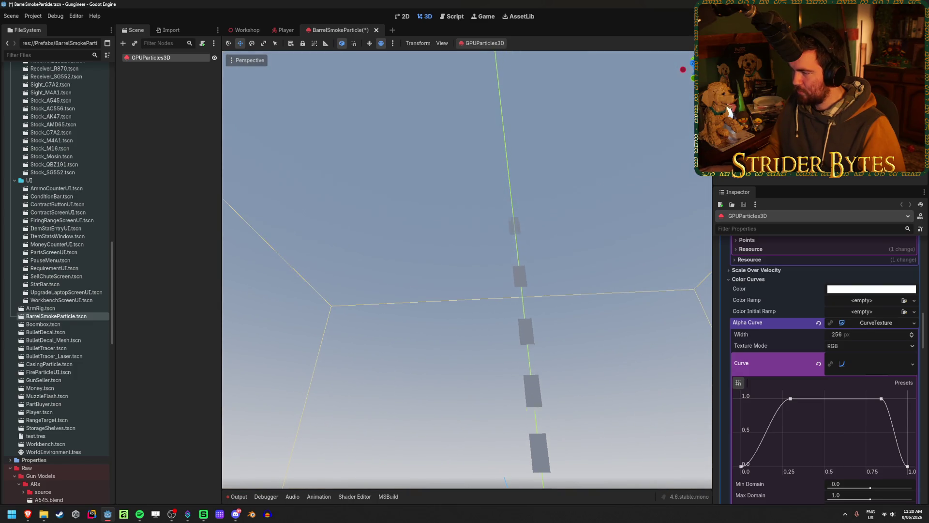
pyautogui.press('f')
pyautogui.moveTo(880, 398); pyautogui.dragTo(867, 398)
pyautogui.moveTo(794, 399); pyautogui.dragTo(785, 400)
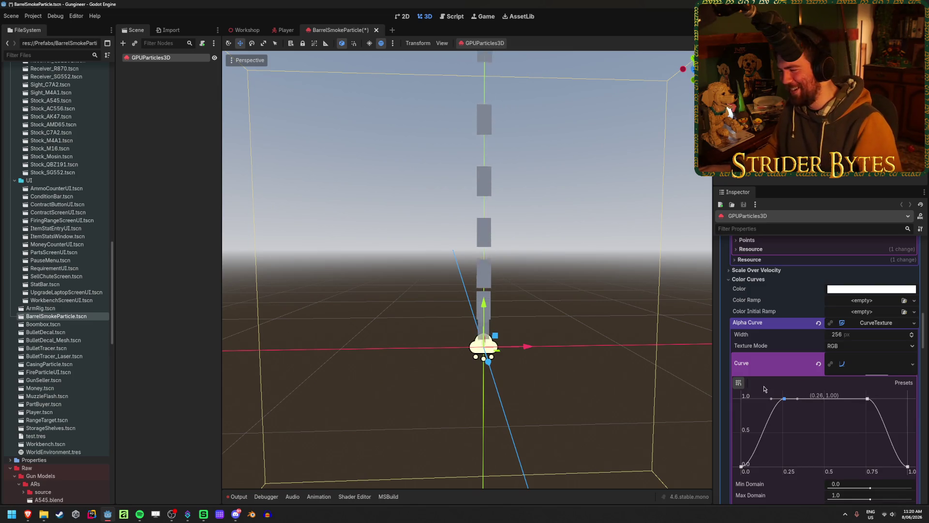
pyautogui.click(882, 368)
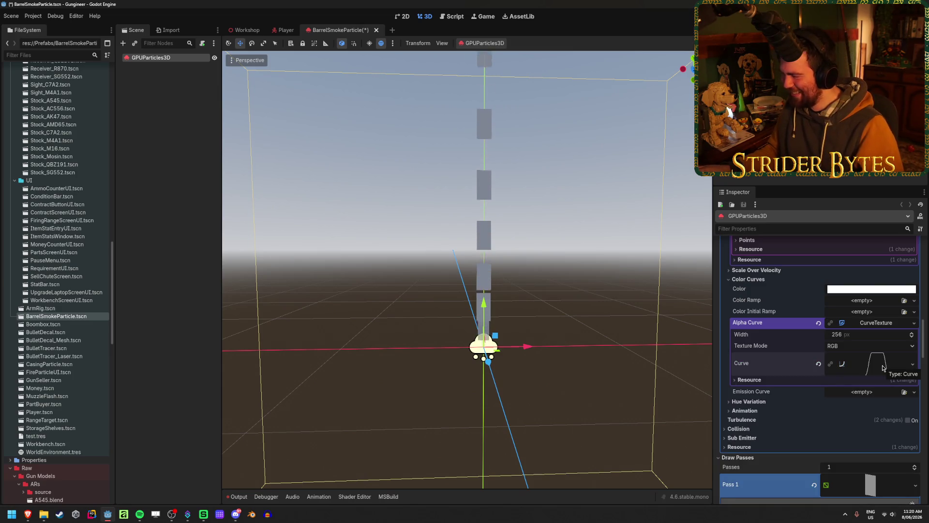
pyautogui.scroll(2, 882, 368)
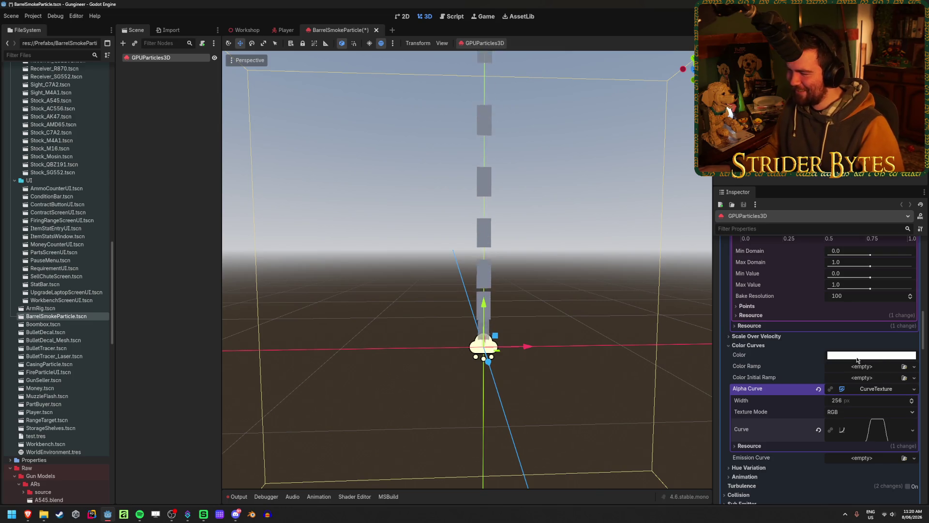
pyautogui.scroll(-15, 857, 360)
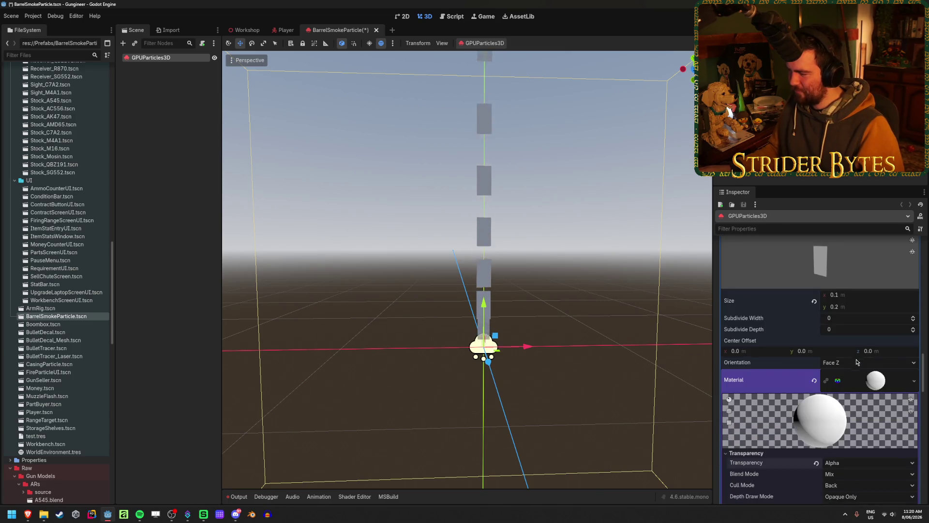
# Assign DefaultParticle.png as the material's Albedo texture.
pyautogui.click(738, 372)
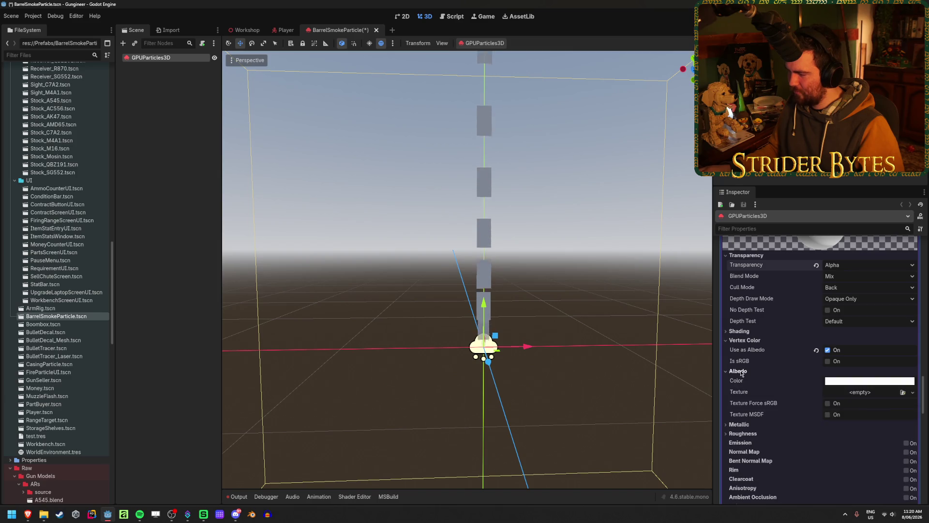
pyautogui.click(903, 393)
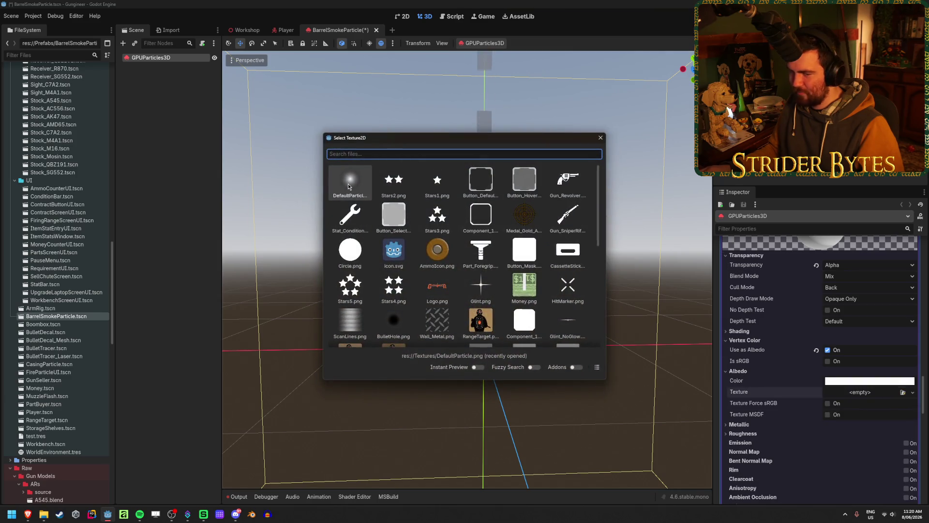
pyautogui.doubleClick(348, 184)
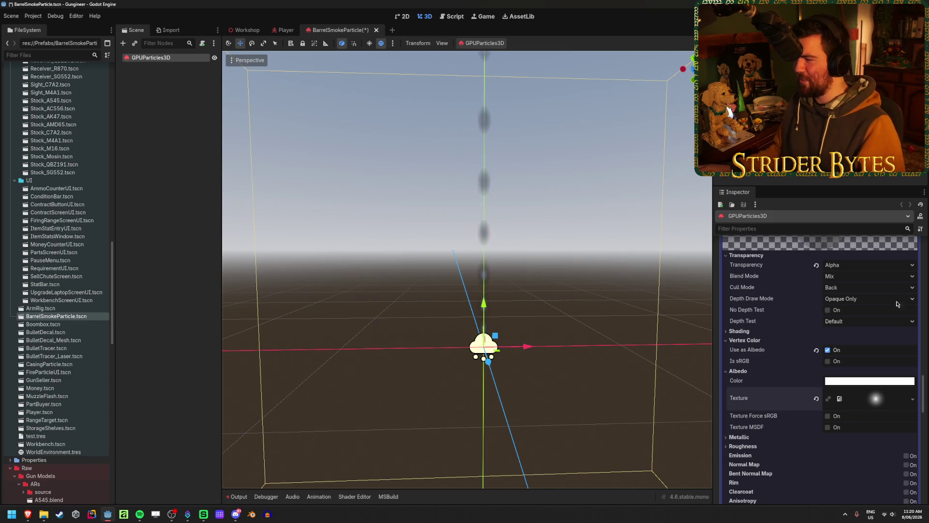
# Set the material's Shading Mode to Unshaded.
pyautogui.click(739, 330)
pyautogui.click(866, 341)
pyautogui.click(864, 353)
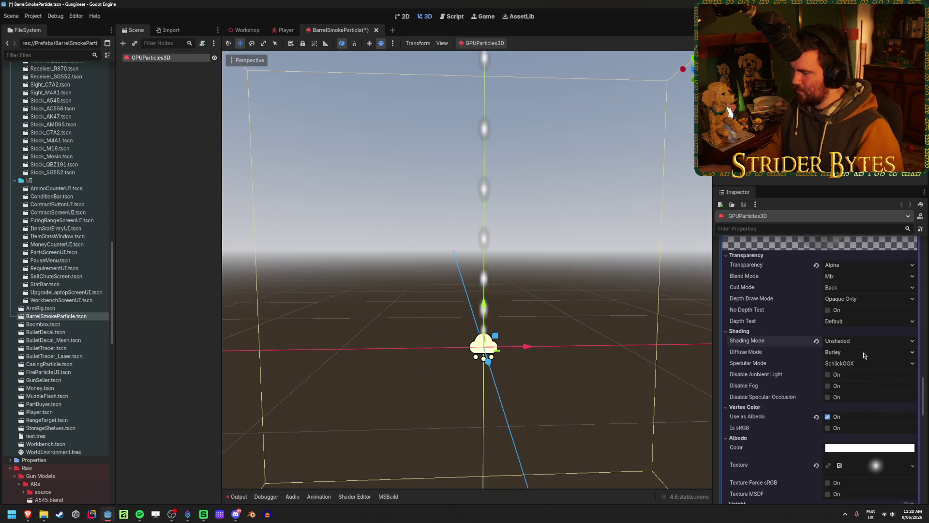
pyautogui.scroll(5, 857, 372)
pyautogui.scroll(5, 854, 377)
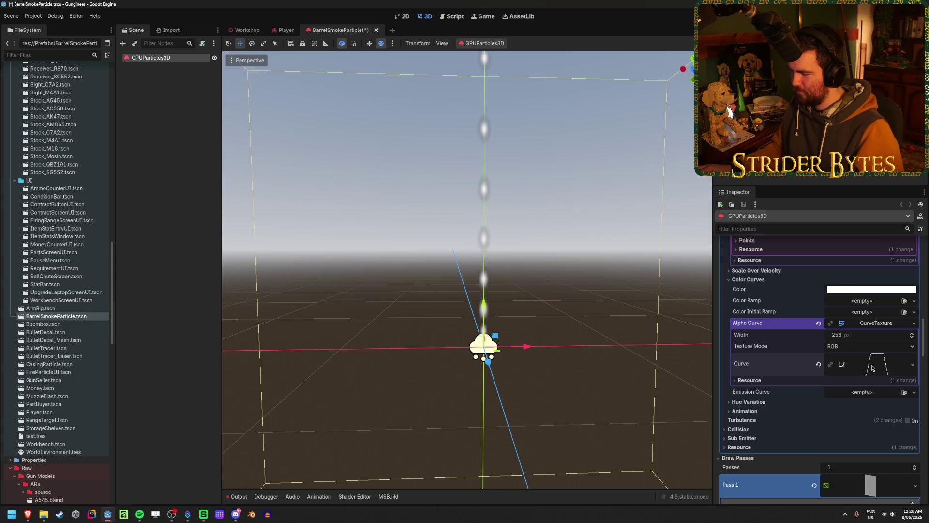
# Save the BarrelSmokeParticle scene with Ctrl+S and orbit around the rising puffs.
pyautogui.scroll(2, 499, 265)
pyautogui.scroll(-2, 498, 265)
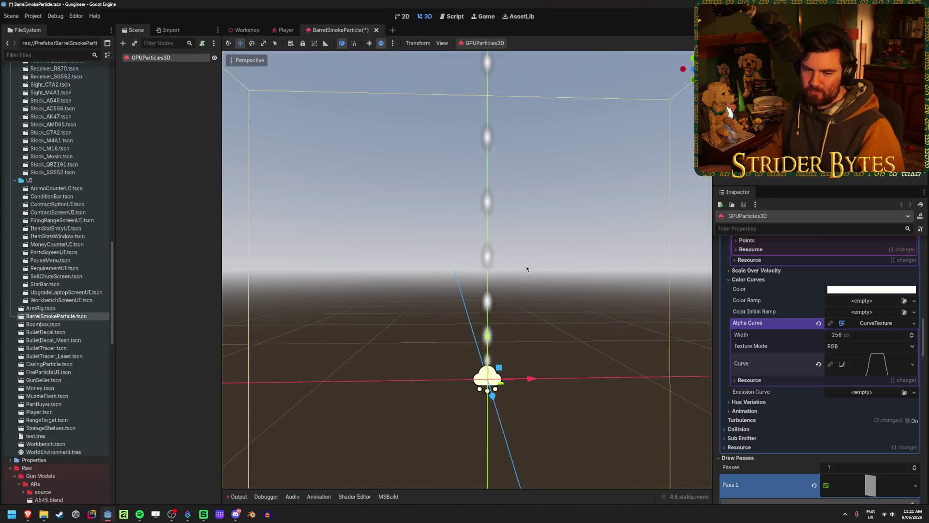
pyautogui.scroll(-5, 818, 295)
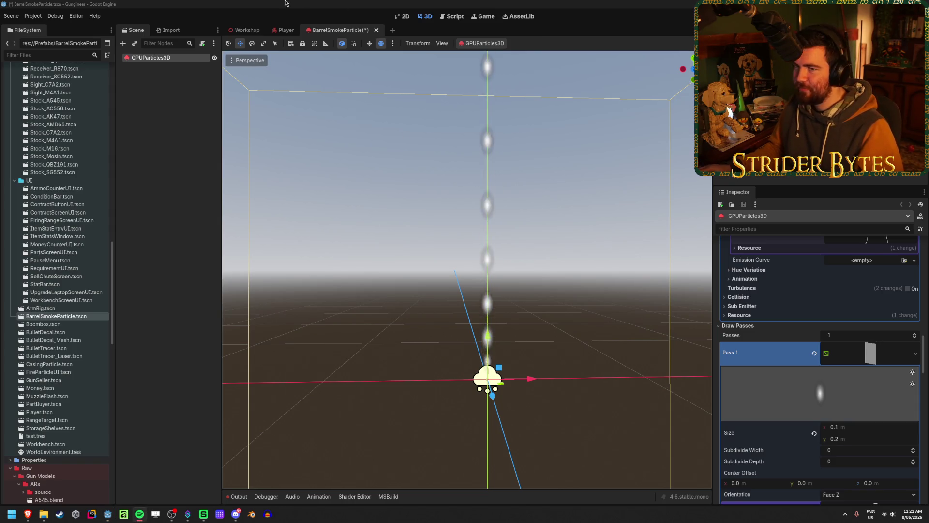
pyautogui.hotkey('ctrl', 's')
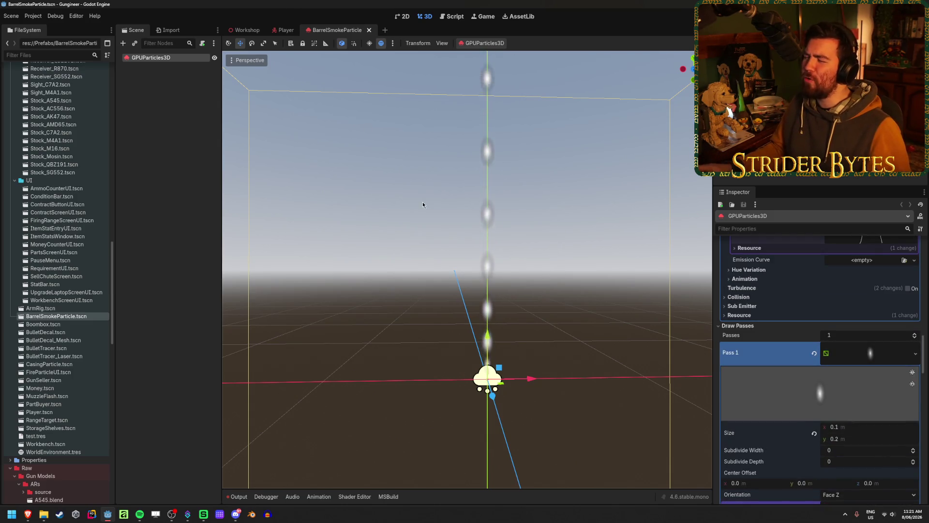
pyautogui.moveTo(440, 279)
pyautogui.mouseDown()
pyautogui.moveTo(383, 281)
pyautogui.moveTo(436, 280)
pyautogui.moveTo(496, 306)
pyautogui.mouseUp()
# Set the material's Billboard Mode to Particle Billboard so puffs face the camera.
pyautogui.scroll(-10, 788, 389)
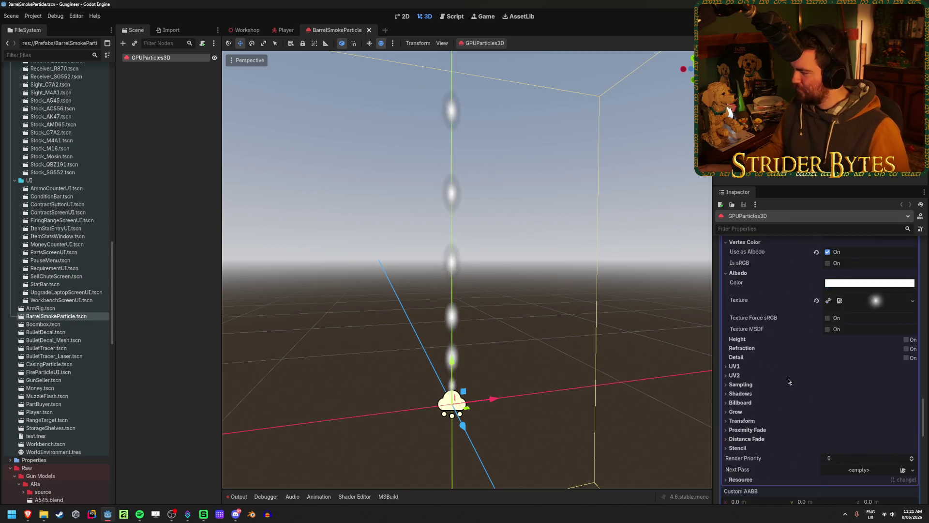
pyautogui.scroll(-2, 788, 381)
pyautogui.click(740, 337)
pyautogui.click(869, 346)
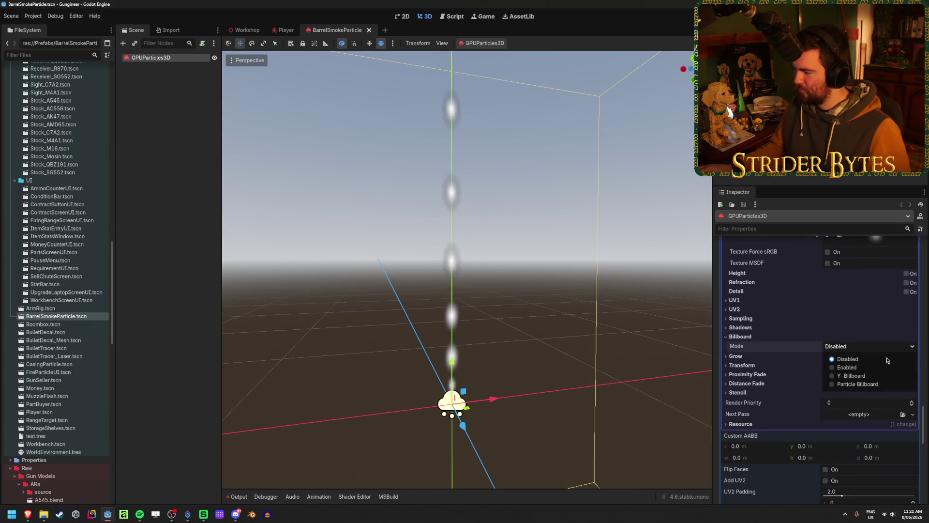
pyautogui.click(844, 384)
pyautogui.moveTo(491, 337)
pyautogui.mouseDown()
pyautogui.moveTo(460, 329)
pyautogui.moveTo(450, 310)
pyautogui.moveTo(445, 324)
pyautogui.moveTo(415, 317)
pyautogui.mouseUp()
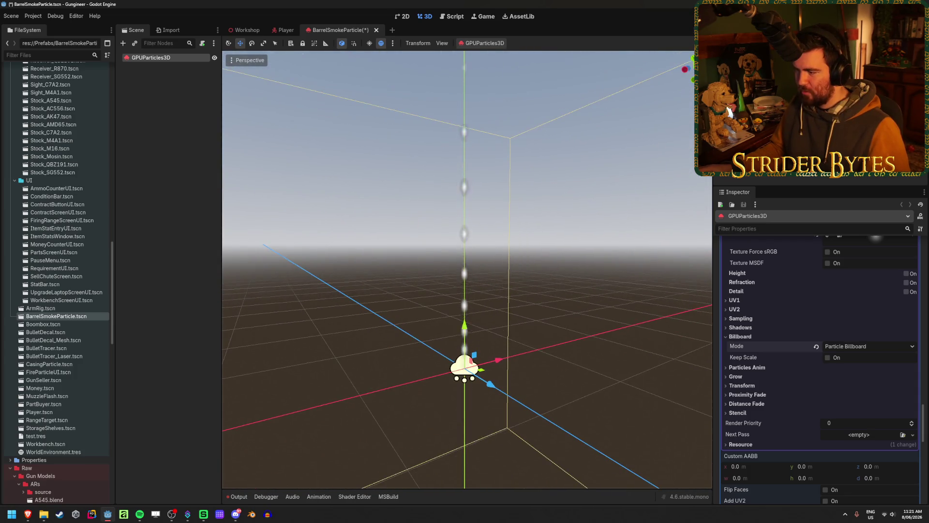
pyautogui.click(766, 337)
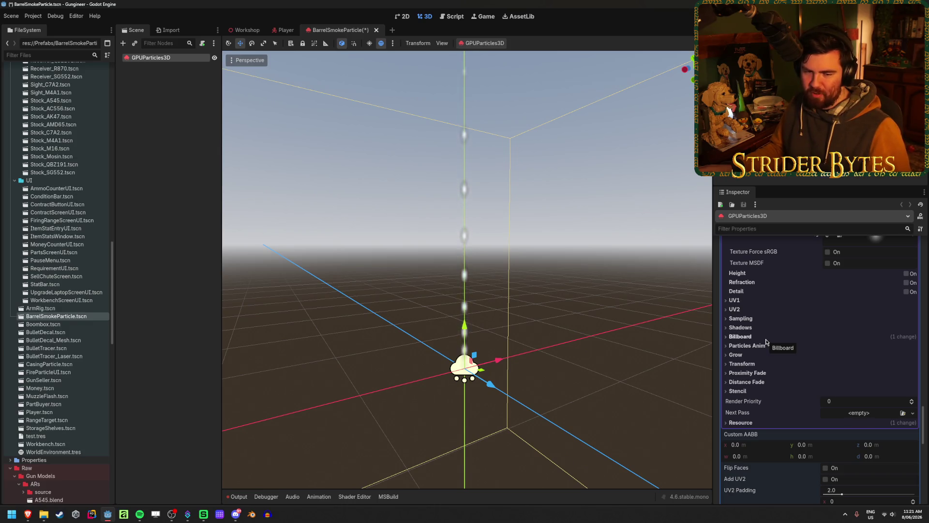
pyautogui.scroll(10, 766, 341)
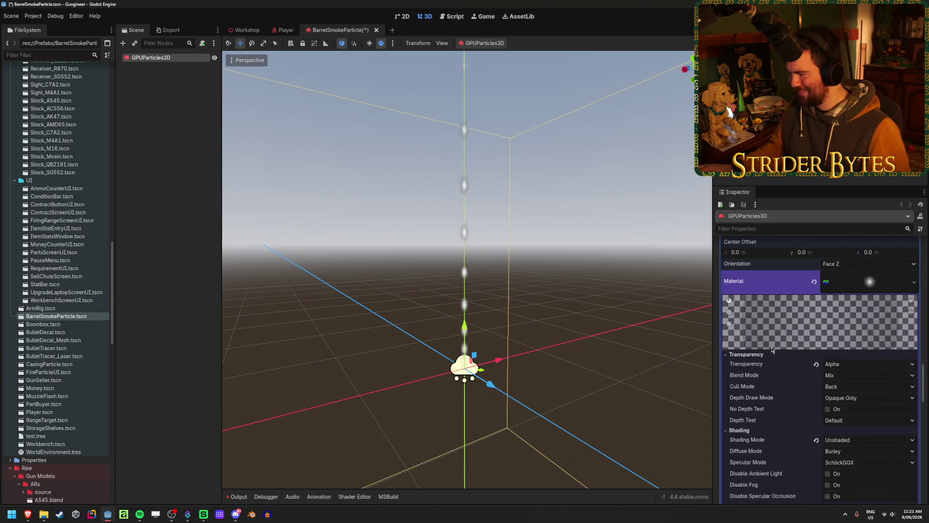
pyautogui.click(865, 285)
pyautogui.click(865, 285)
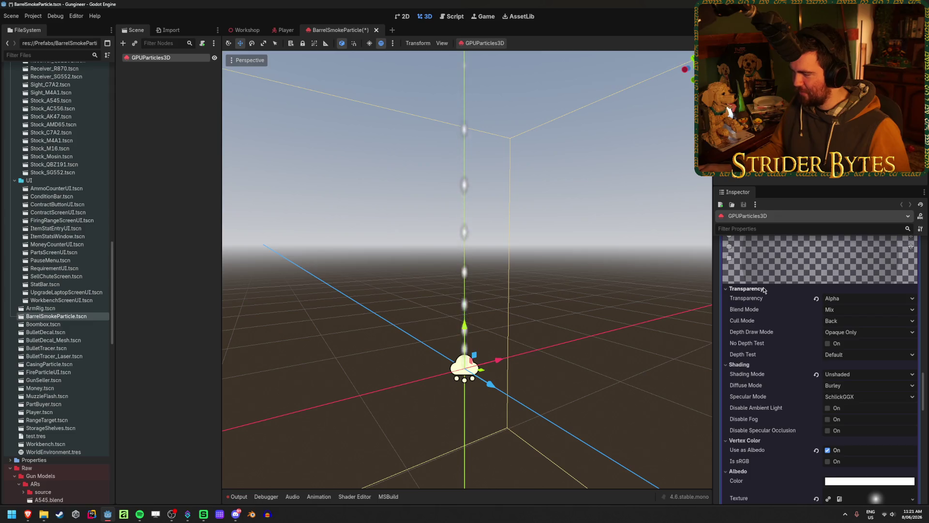
pyautogui.click(746, 288)
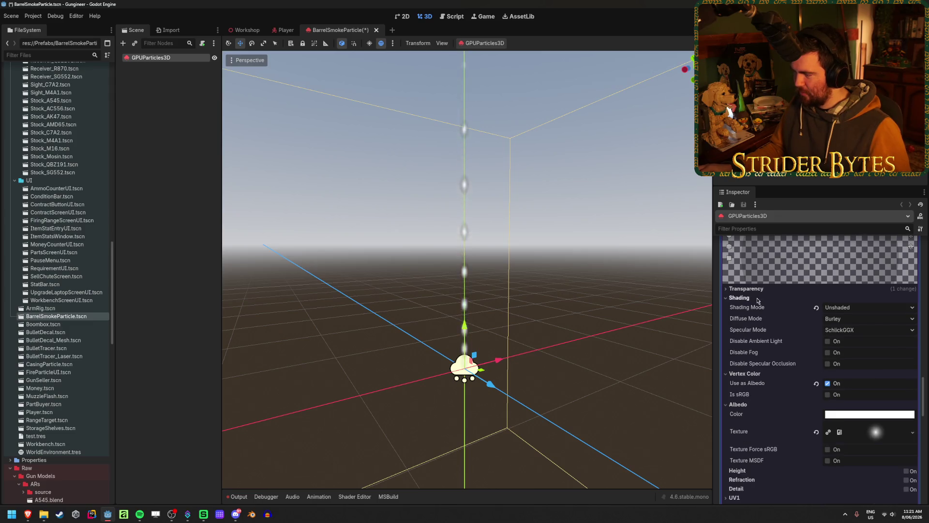
pyautogui.click(757, 299)
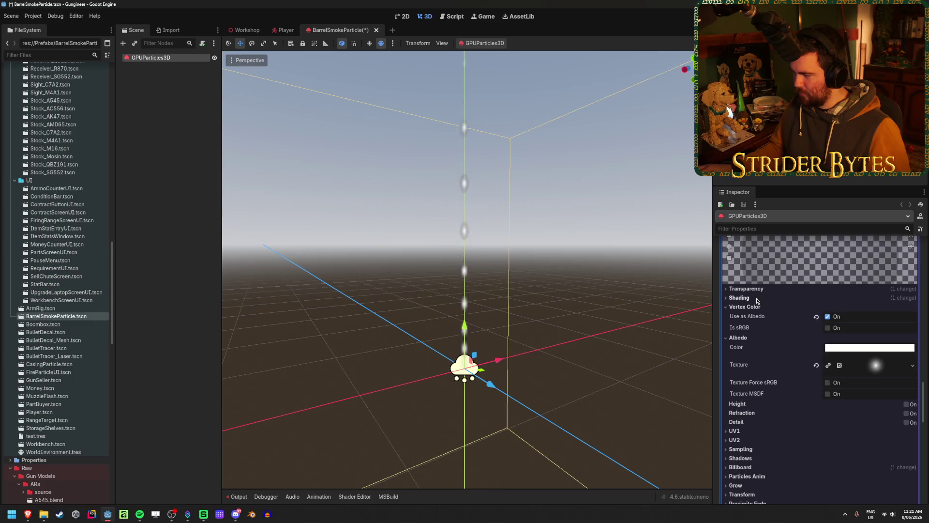
pyautogui.click(748, 307)
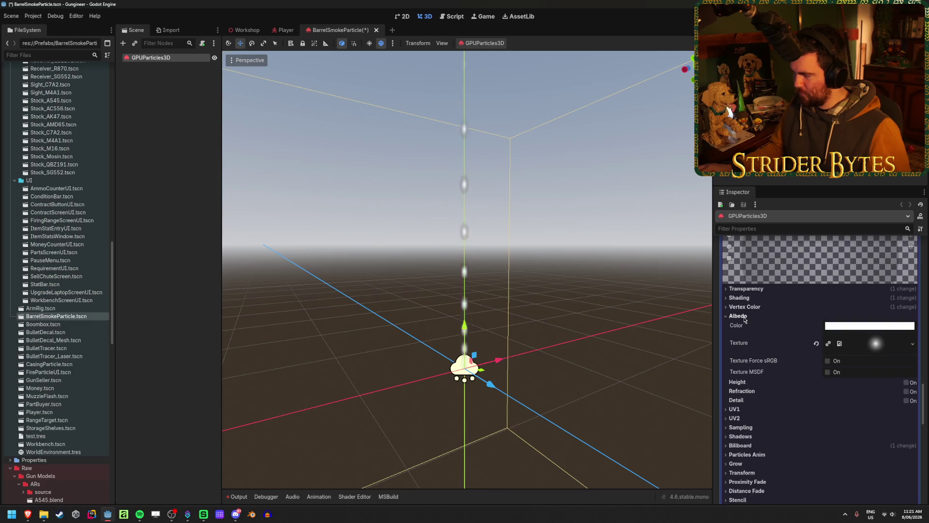
pyautogui.click(745, 317)
pyautogui.scroll(5, 798, 395)
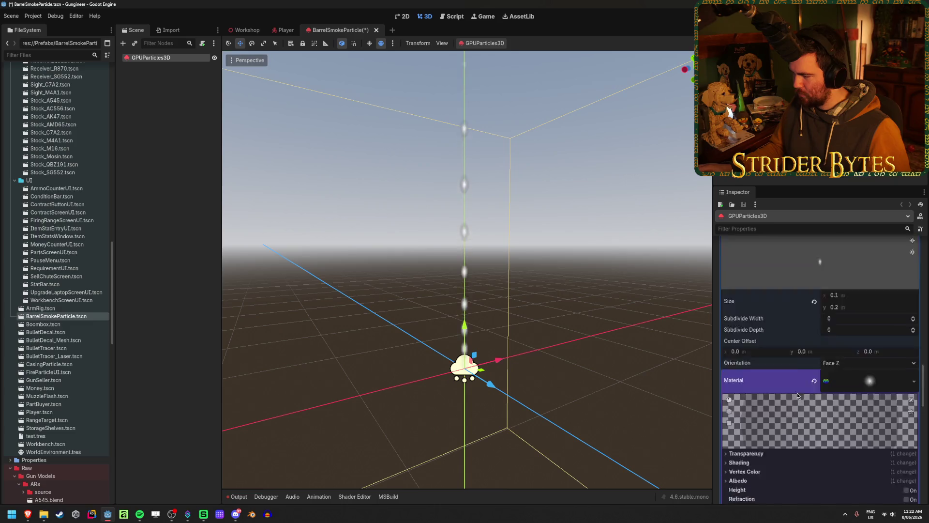
pyautogui.click(797, 393)
pyautogui.scroll(3, 823, 402)
pyautogui.scroll(-3, 866, 408)
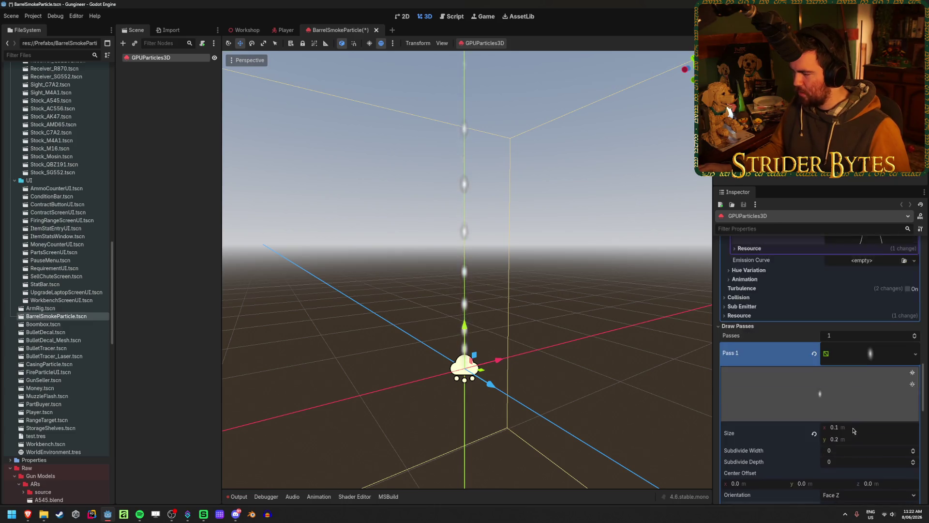
pyautogui.moveTo(866, 407); pyautogui.dragTo(852, 408)
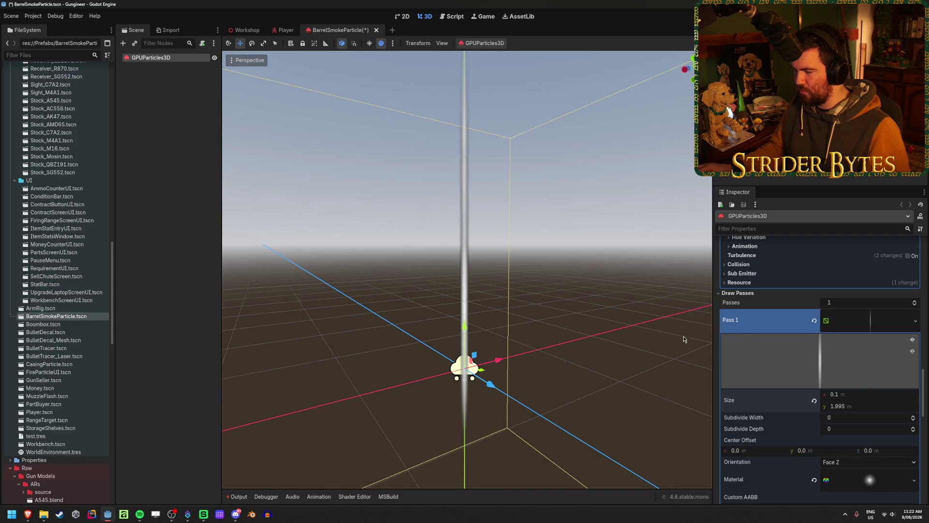
pyautogui.scroll(3, 478, 353)
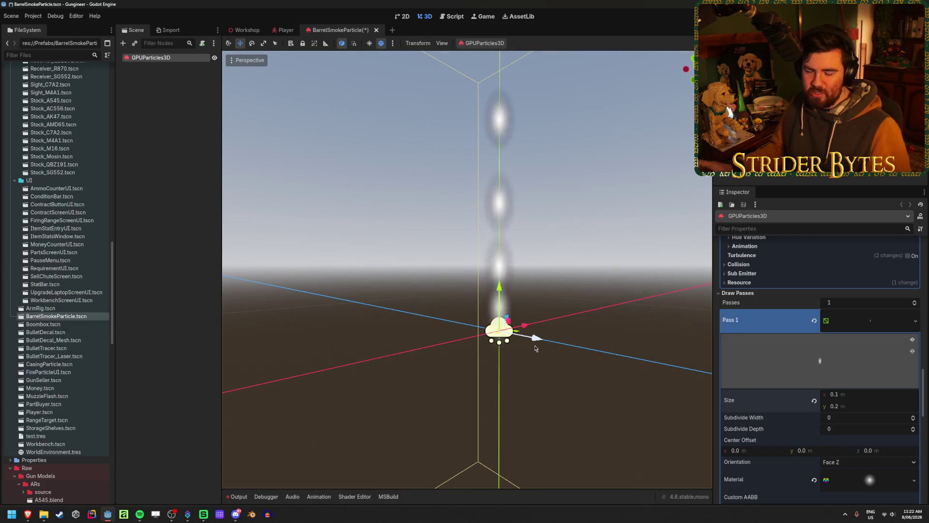
pyautogui.moveTo(536, 348); pyautogui.dragTo(551, 382)
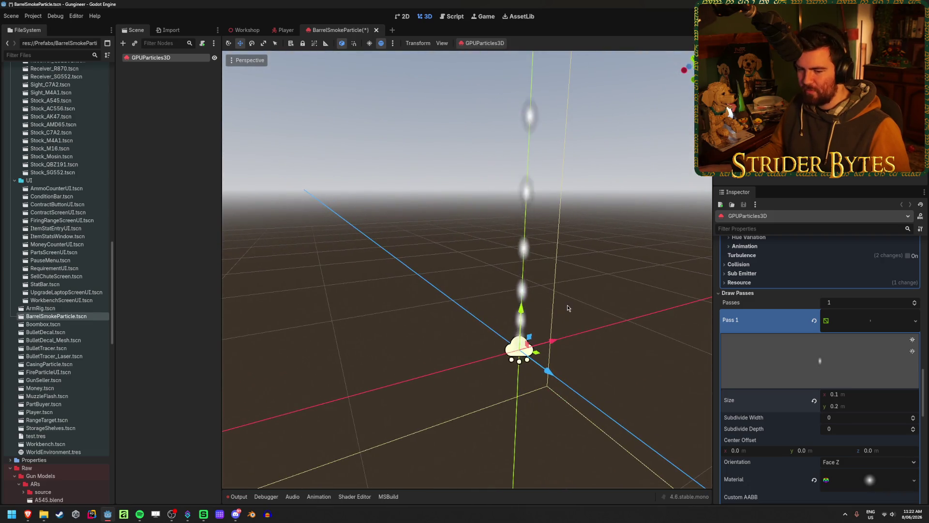
# Tick Turbulence On in the particles' process material.
pyautogui.scroll(3, 824, 370)
pyautogui.scroll(2, 824, 371)
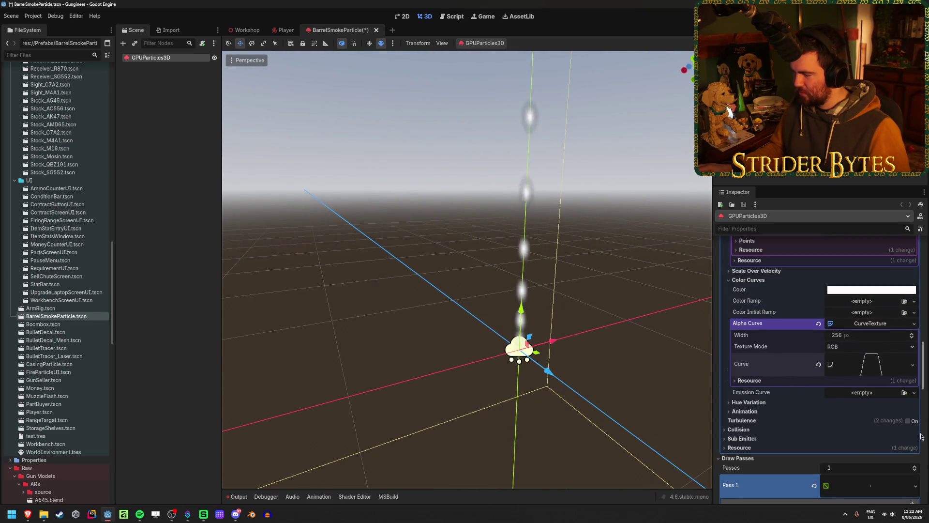
pyautogui.click(908, 421)
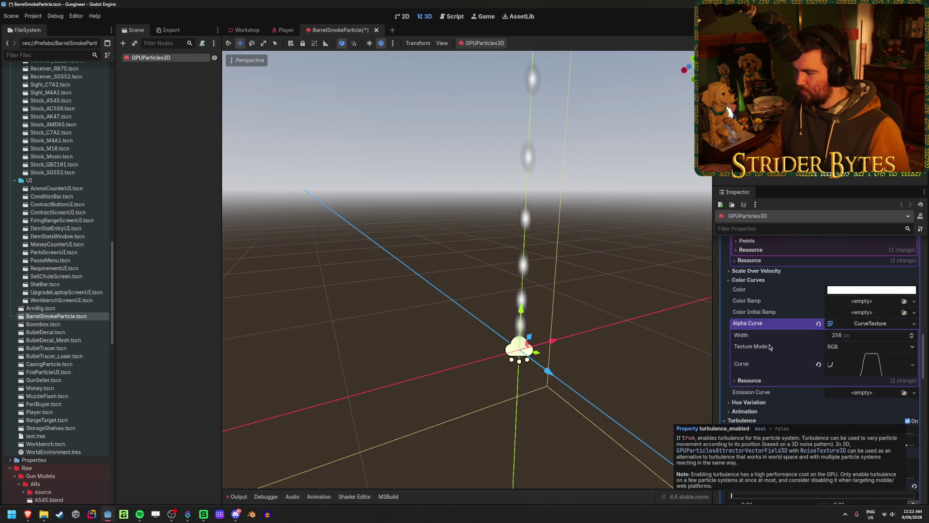
pyautogui.scroll(-3, 900, 426)
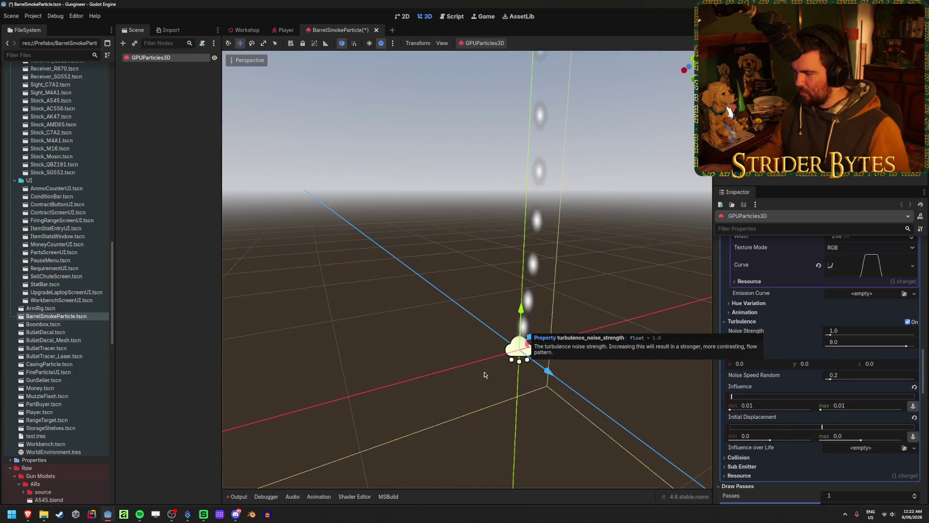
pyautogui.moveTo(446, 328); pyautogui.dragTo(491, 330)
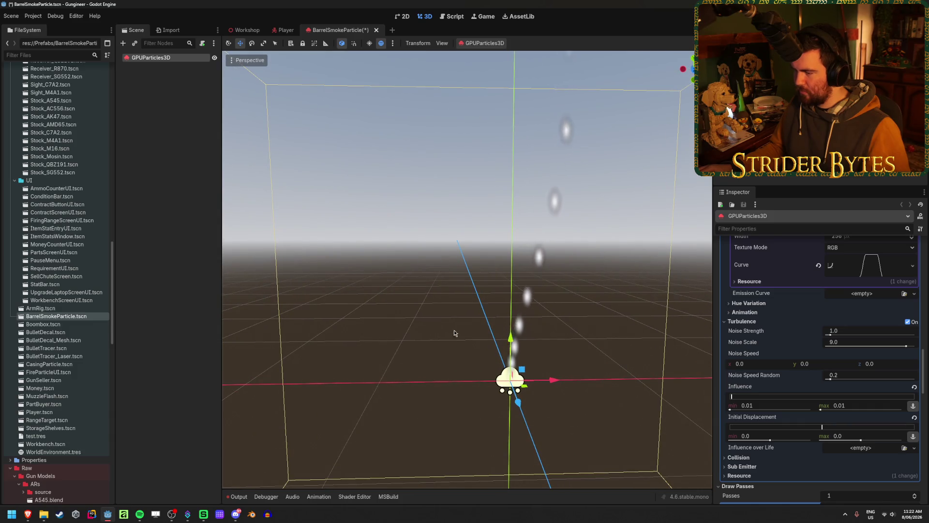
pyautogui.scroll(-8, 883, 392)
# Try a taller 1.1 m Size y on the draw pass mesh, then save the scene.
pyautogui.moveTo(841, 302)
pyautogui.mouseDown()
pyautogui.moveTo(909, 301)
pyautogui.moveTo(857, 302)
pyautogui.mouseUp()
pyautogui.click(851, 301)
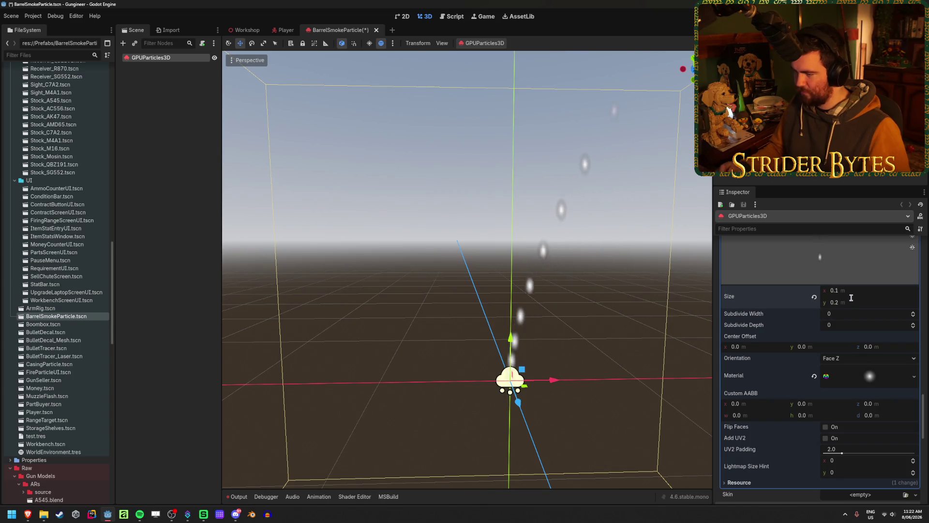
pyautogui.hotkey('ctrl', 's')
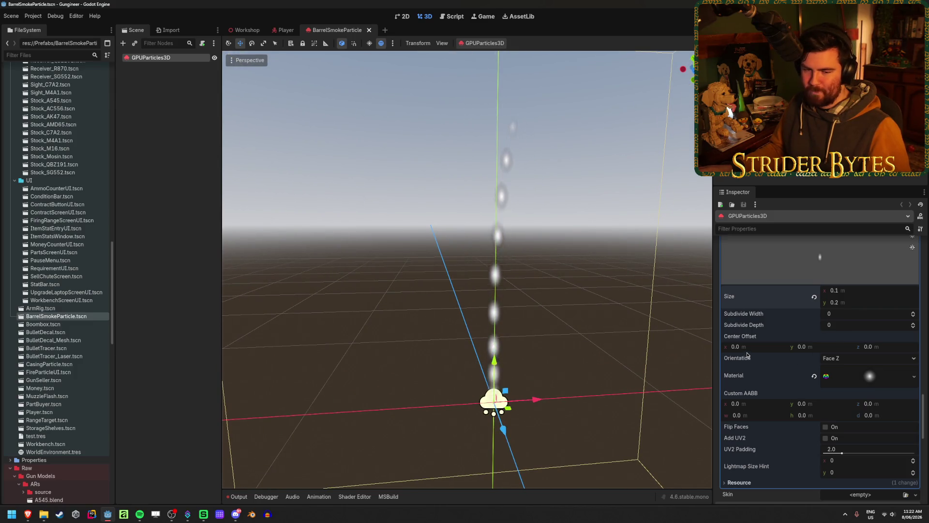
pyautogui.scroll(5, 759, 356)
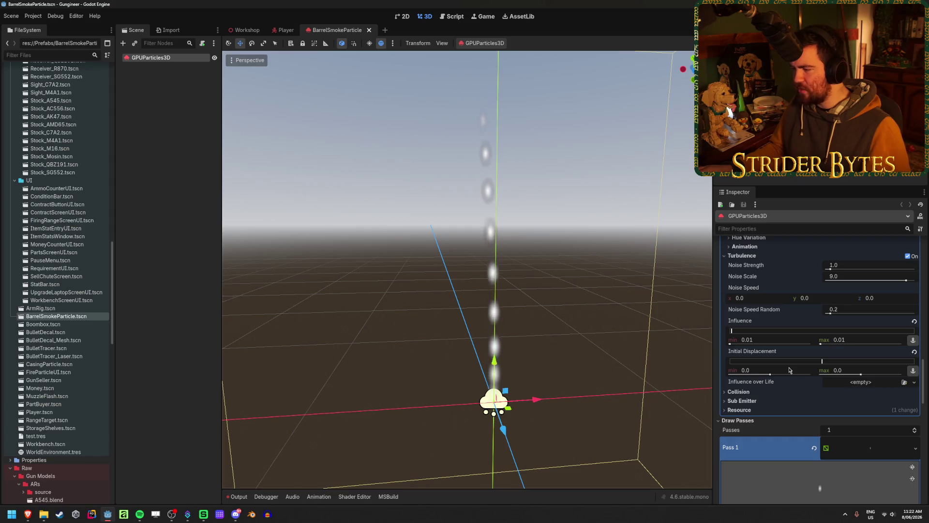
pyautogui.scroll(5, 788, 370)
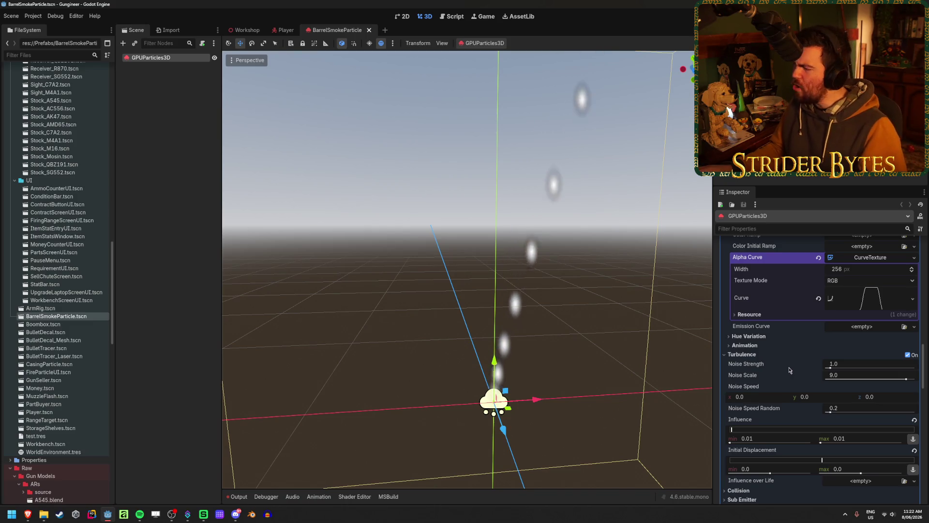
pyautogui.scroll(-5, 788, 370)
pyautogui.scroll(-10, 789, 370)
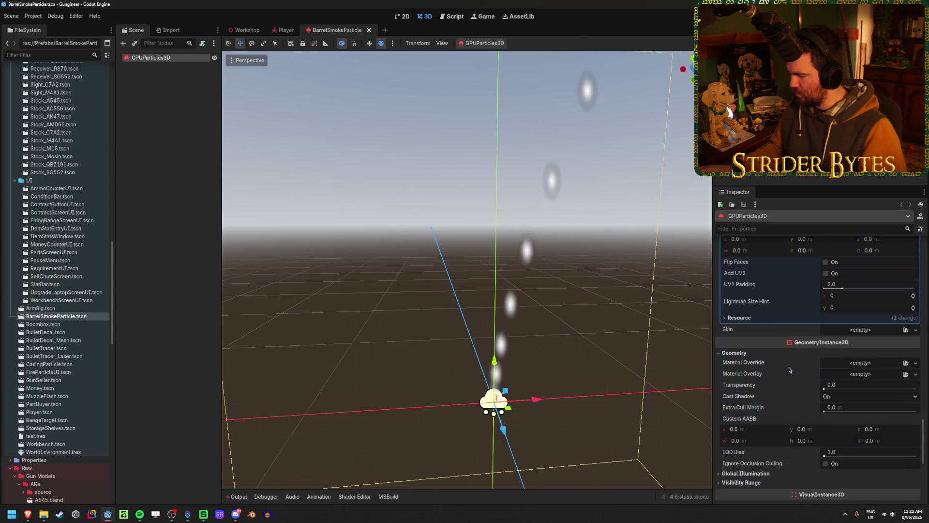
pyautogui.scroll(12, 788, 370)
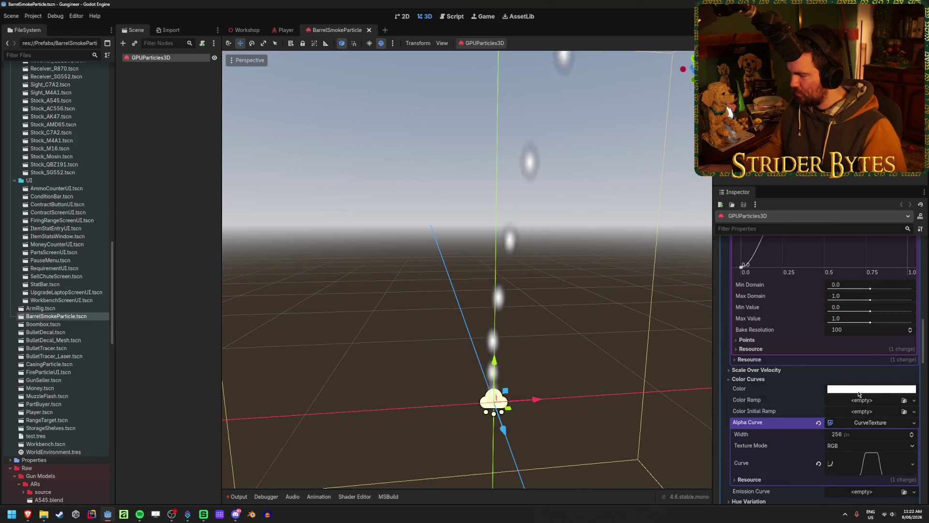
# Make the particle colour mostly transparent with 0.15 alpha.
pyautogui.click(864, 389)
pyautogui.click(838, 332)
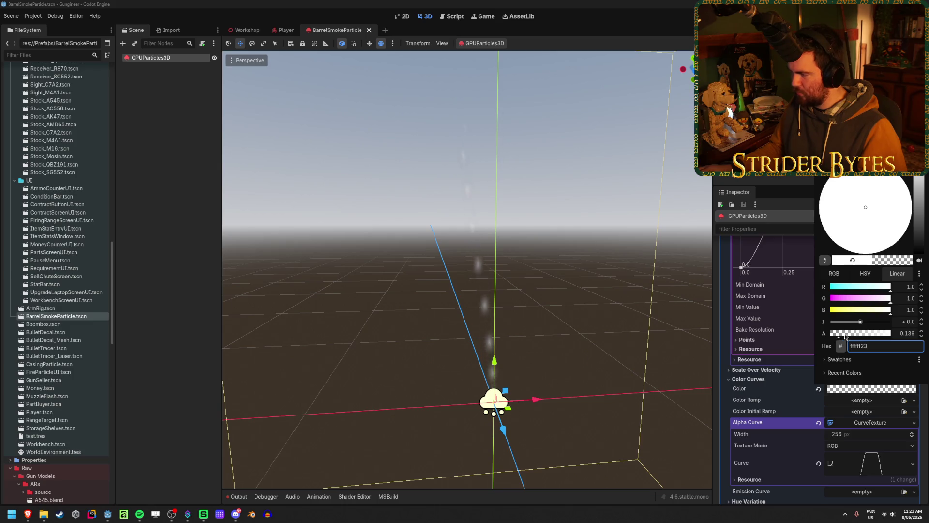
pyautogui.press('Return')
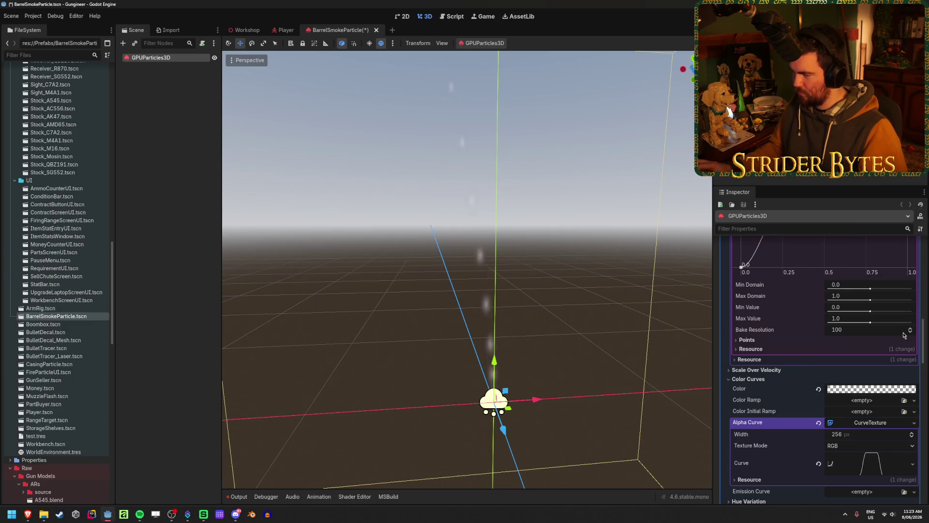
pyautogui.moveTo(420, 302)
pyautogui.mouseDown()
pyautogui.moveTo(387, 295)
pyautogui.moveTo(615, 289)
pyautogui.mouseUp()
# Collapse the scale curve editor and scroll down through the process material to turbulence.
pyautogui.scroll(5, 871, 339)
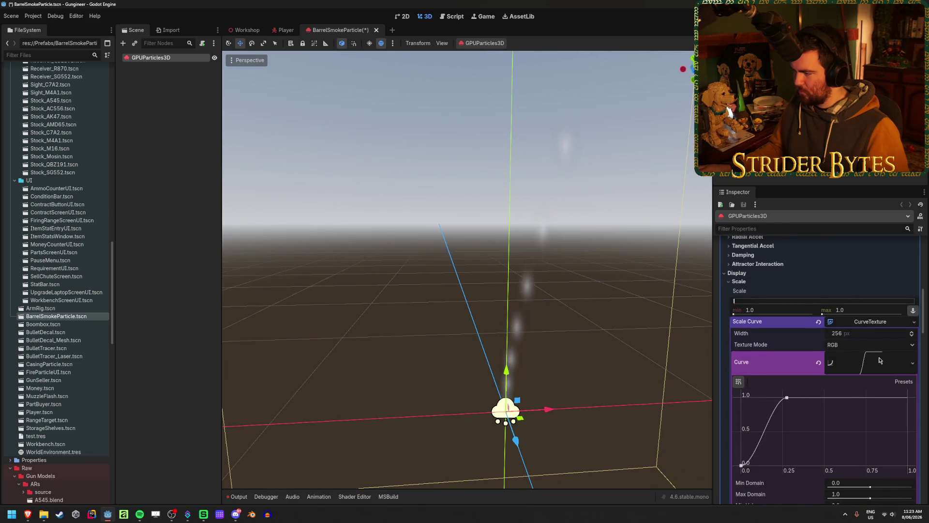
pyautogui.click(880, 360)
pyautogui.scroll(3, 880, 360)
pyautogui.scroll(-4, 879, 360)
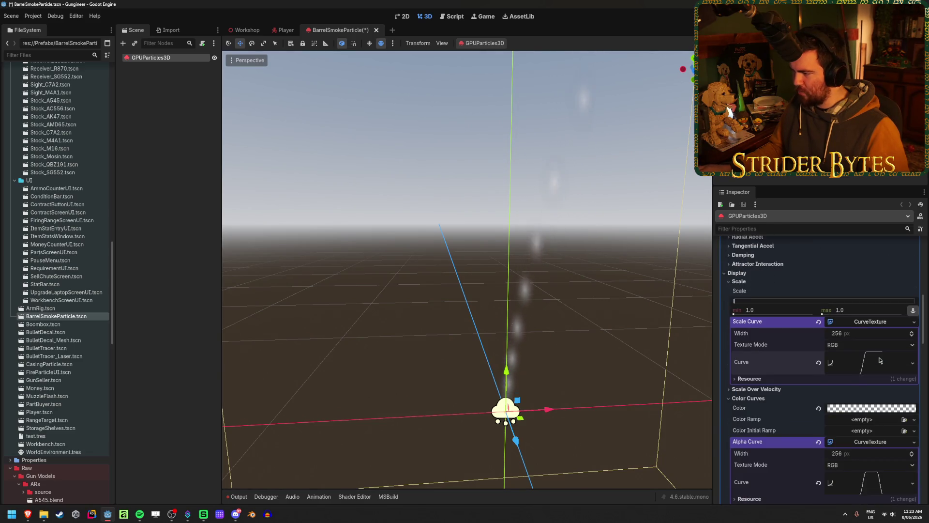
pyautogui.scroll(-2, 879, 359)
pyautogui.scroll(-3, 880, 360)
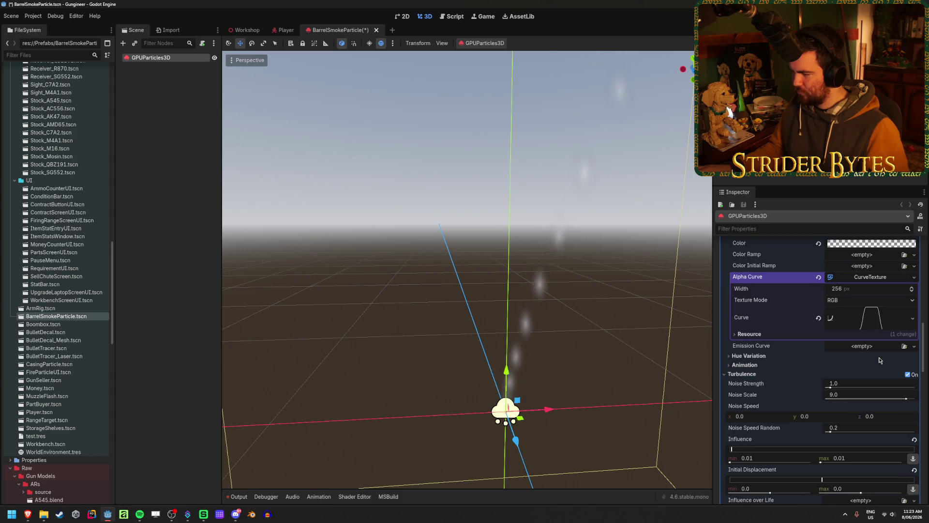
pyautogui.scroll(-2, 880, 360)
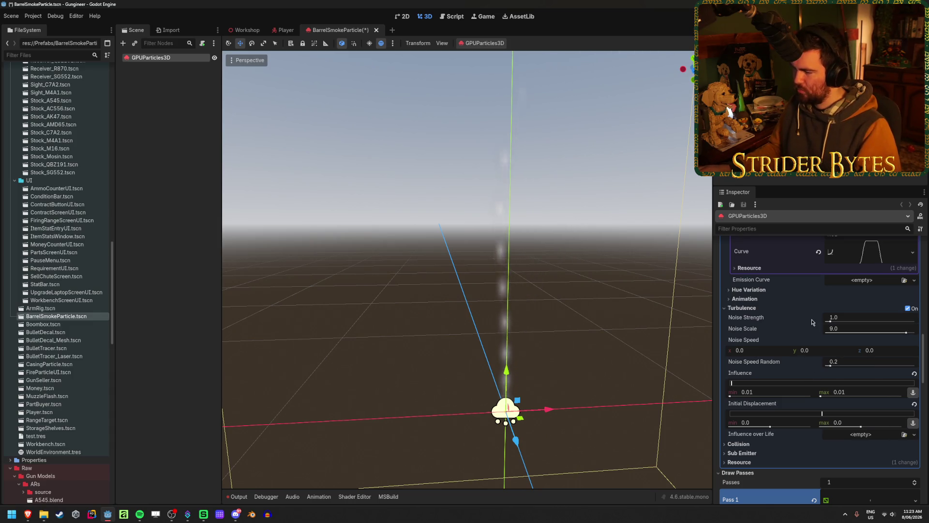
pyautogui.moveTo(809, 322)
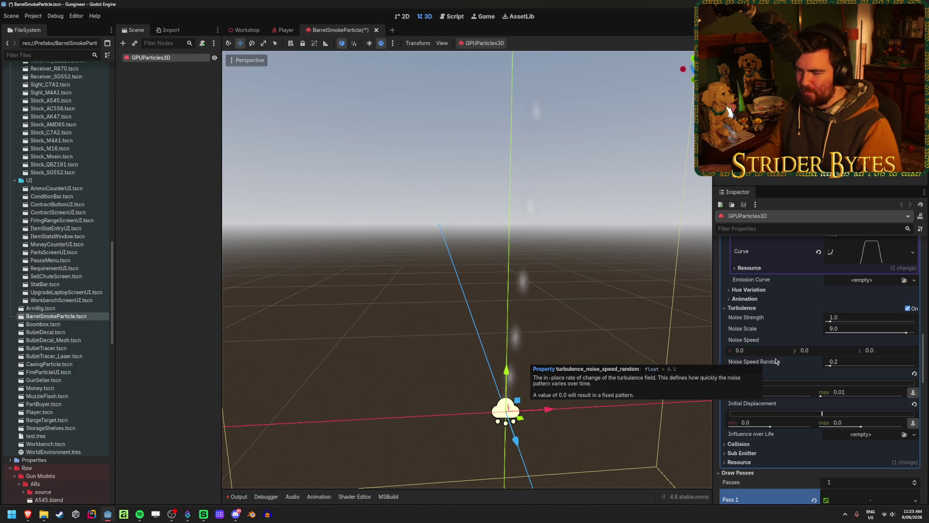
pyautogui.scroll(-2, 779, 353)
pyautogui.scroll(3, 774, 377)
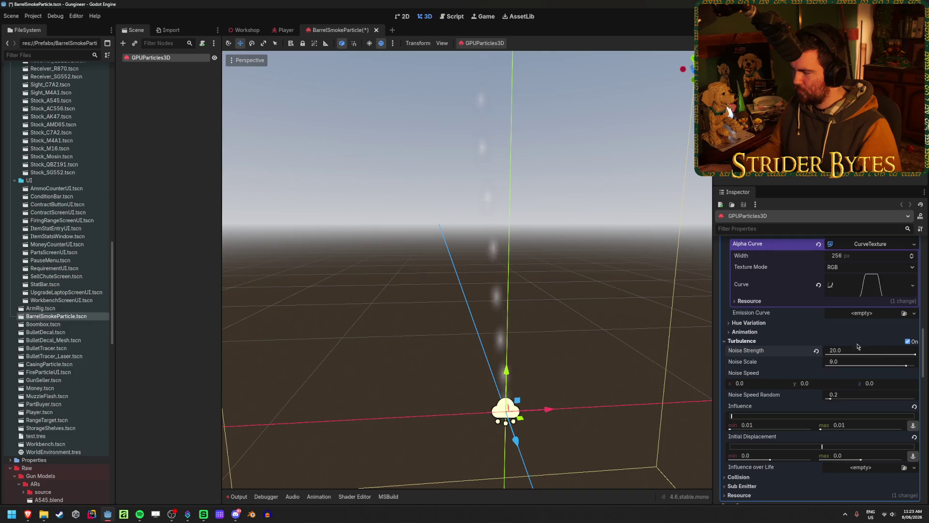
pyautogui.hotkey('ctrl', 'z')
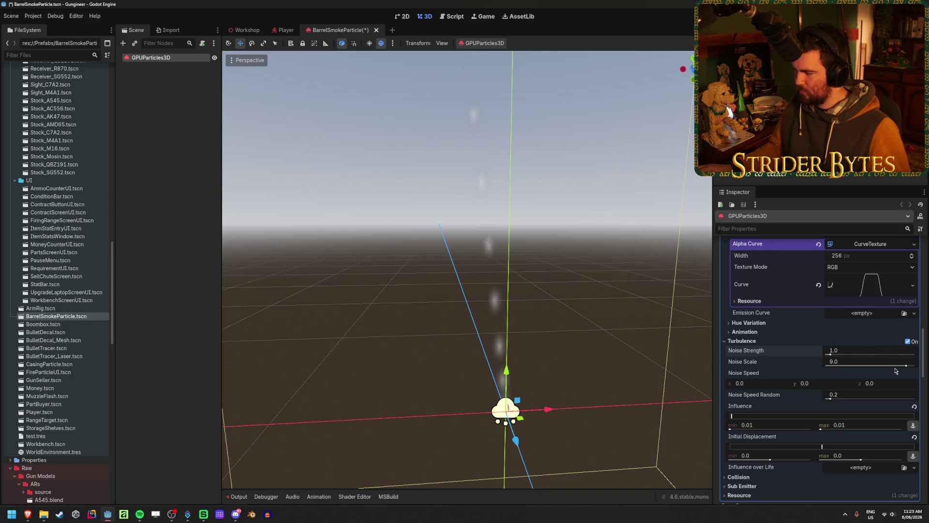
pyautogui.moveTo(830, 398); pyautogui.dragTo(833, 398)
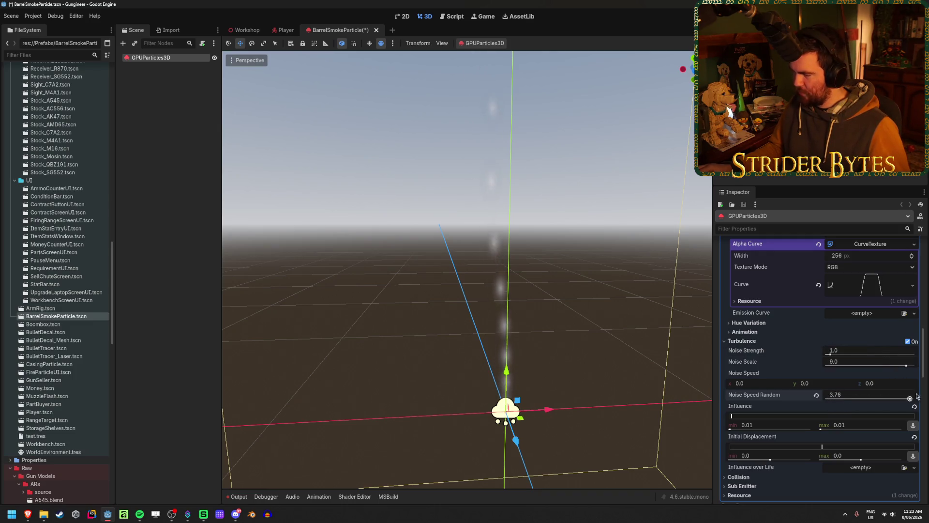
pyautogui.moveTo(830, 428); pyautogui.dragTo(874, 429)
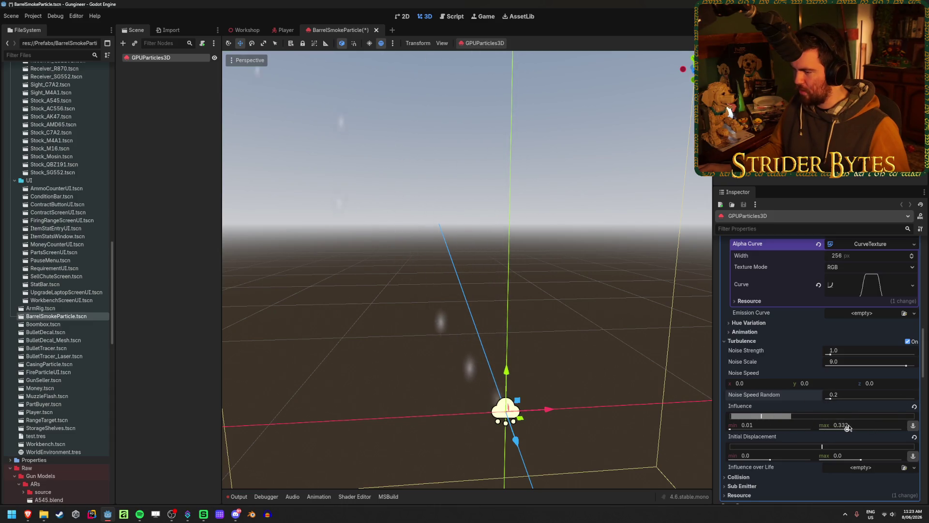
pyautogui.hotkey('ctrl', 'z')
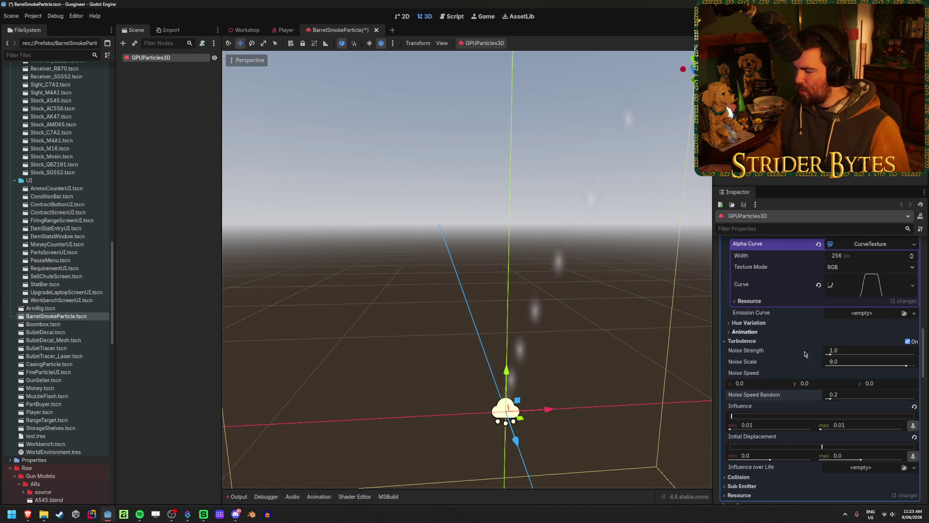
pyautogui.scroll(-3, 814, 365)
pyautogui.scroll(10, 814, 365)
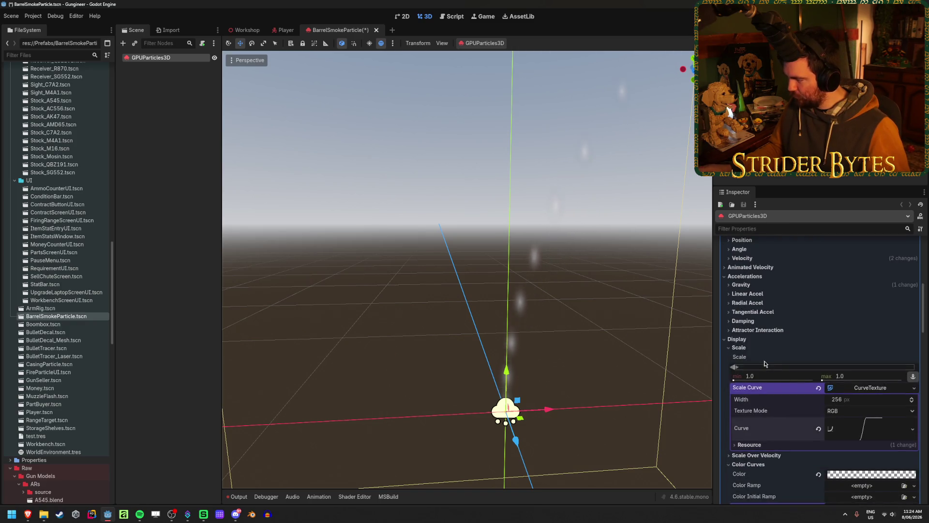
# Set the Pass 1 quad's Size x to 0.2 m, making each puff 0.2 by 0.2 m.
pyautogui.scroll(-10, 823, 370)
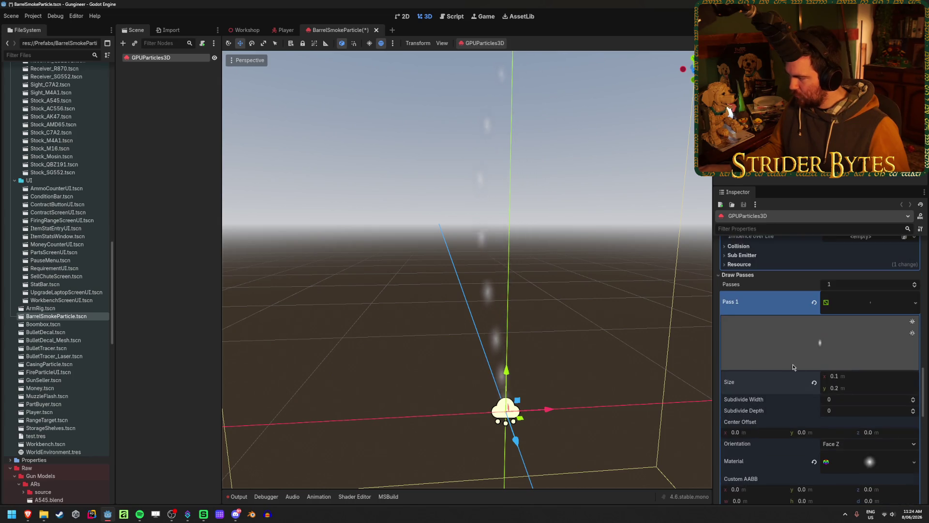
pyautogui.moveTo(838, 377); pyautogui.dragTo(884, 377)
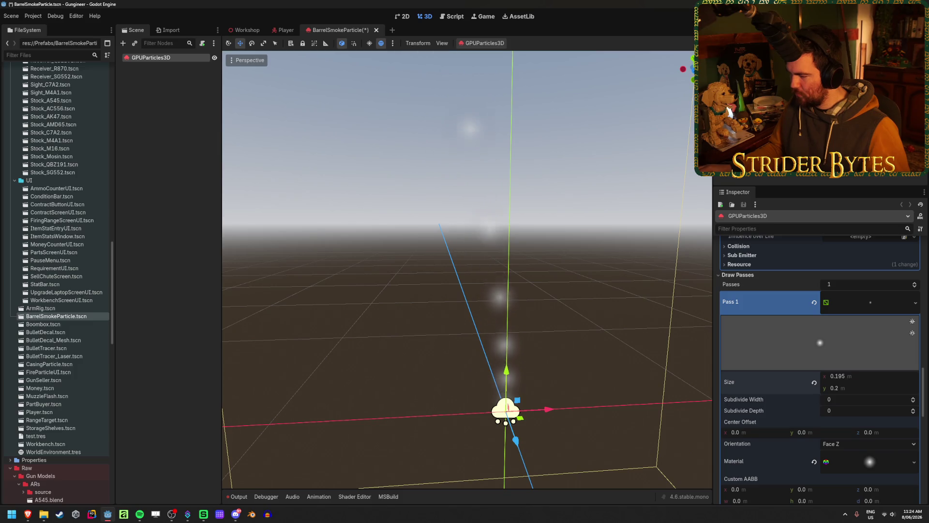
pyautogui.click(840, 377)
pyautogui.write('0.2')
pyautogui.press('Return')
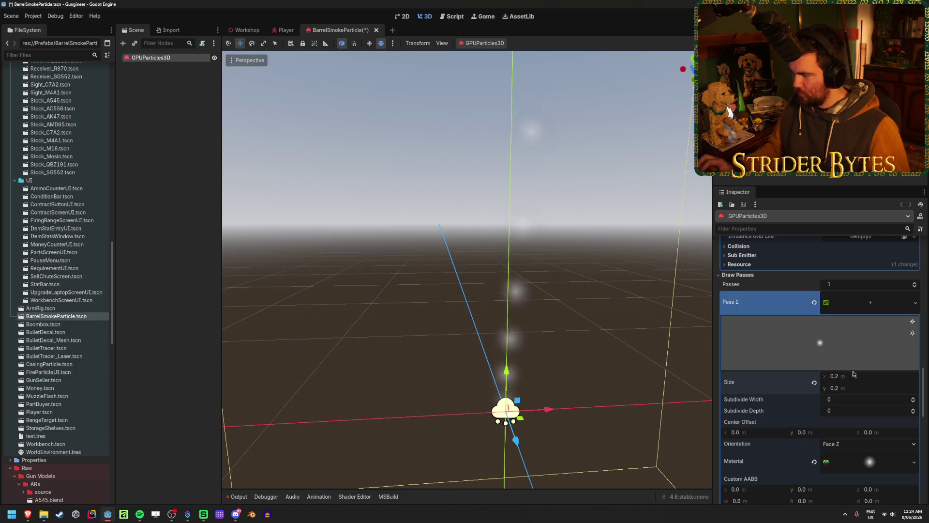
pyautogui.moveTo(466, 270)
pyautogui.mouseDown()
pyautogui.moveTo(402, 261)
pyautogui.moveTo(402, 242)
pyautogui.moveTo(436, 242)
pyautogui.mouseUp()
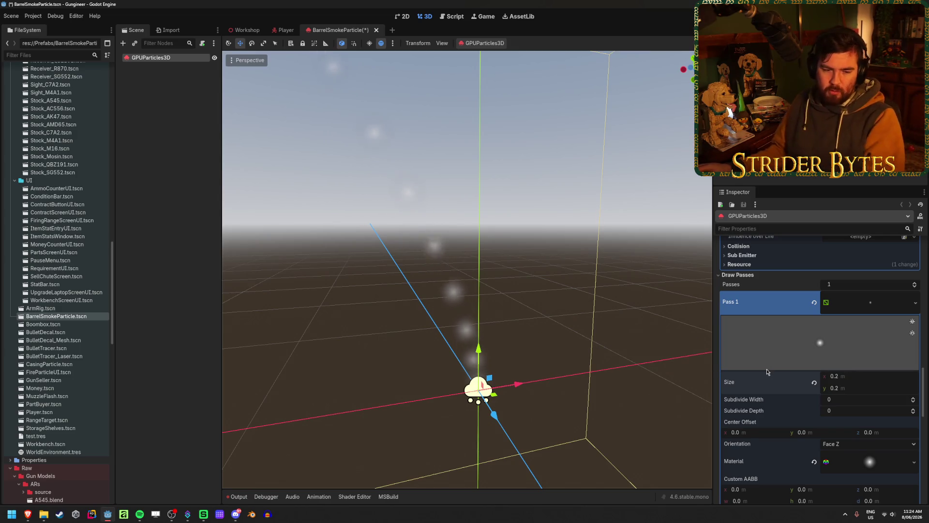
pyautogui.scroll(5, 767, 371)
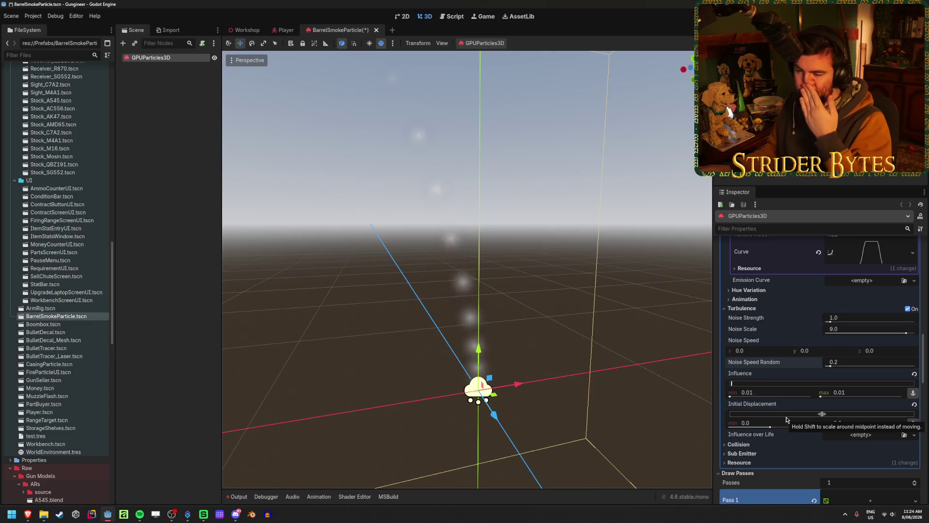
pyautogui.scroll(4, 786, 419)
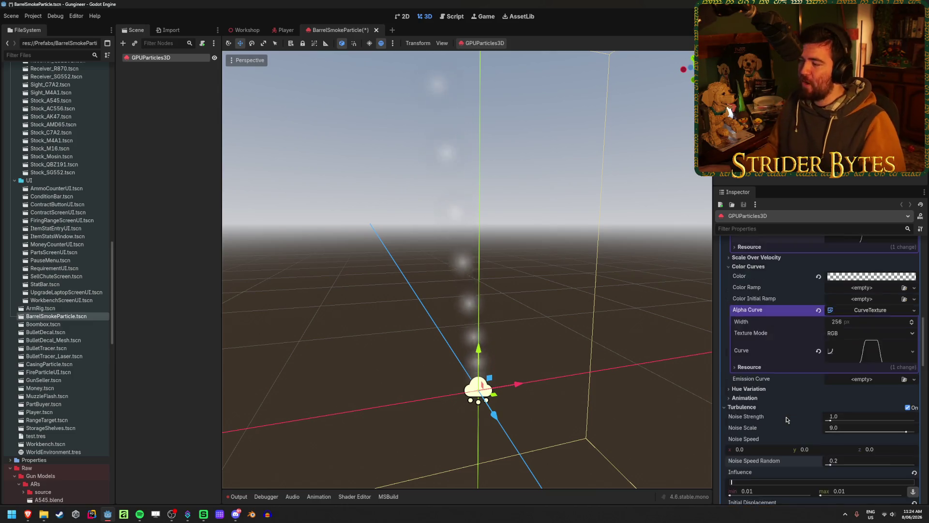
pyautogui.scroll(3, 769, 423)
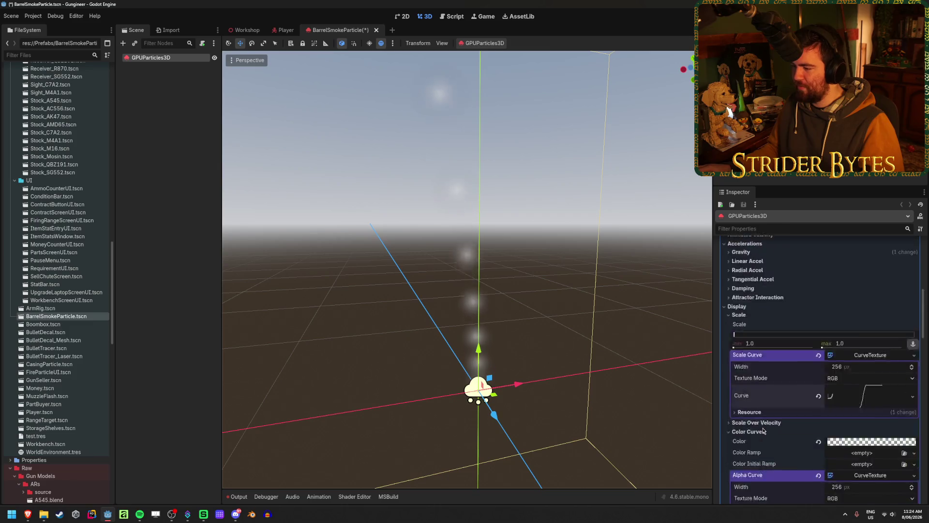
# Raise the maximum particle scale to 2.0 and review the Scale Curve.
pyautogui.scroll(1, 762, 432)
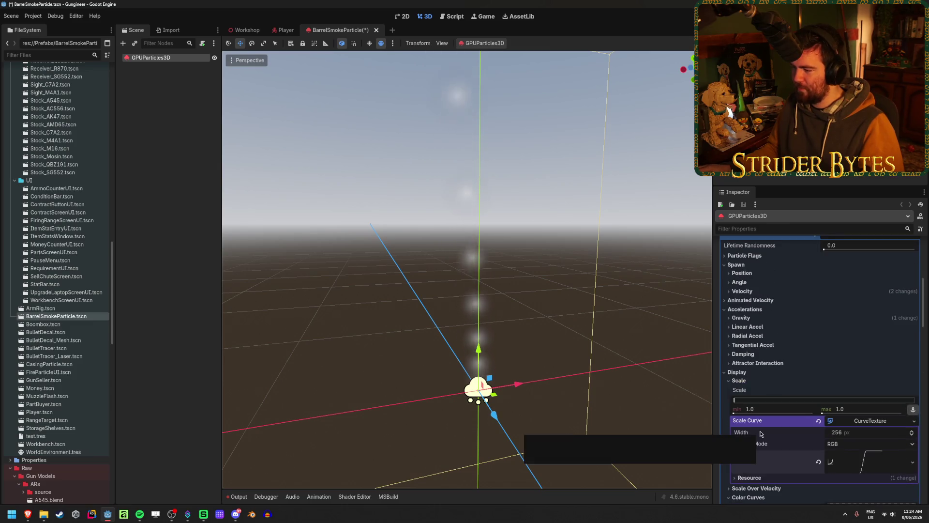
pyautogui.moveTo(839, 409); pyautogui.dragTo(855, 410)
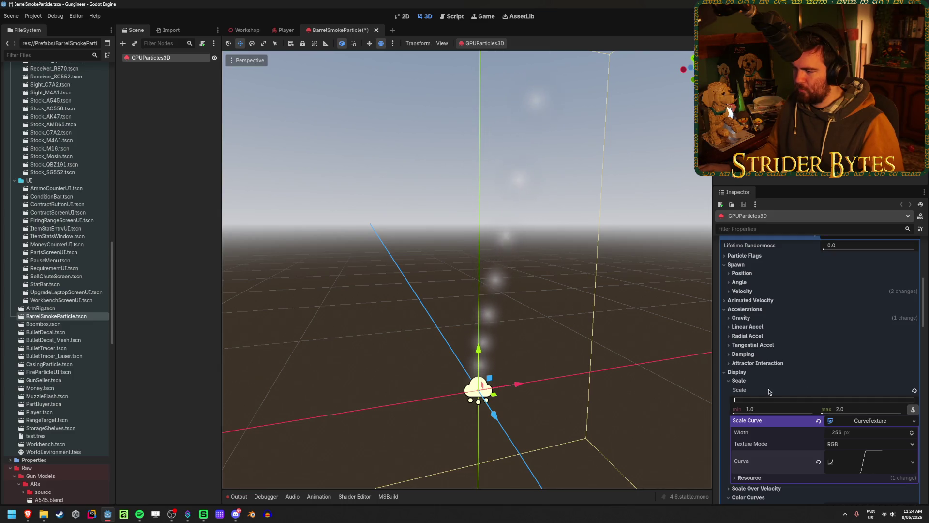
pyautogui.scroll(4, 649, 385)
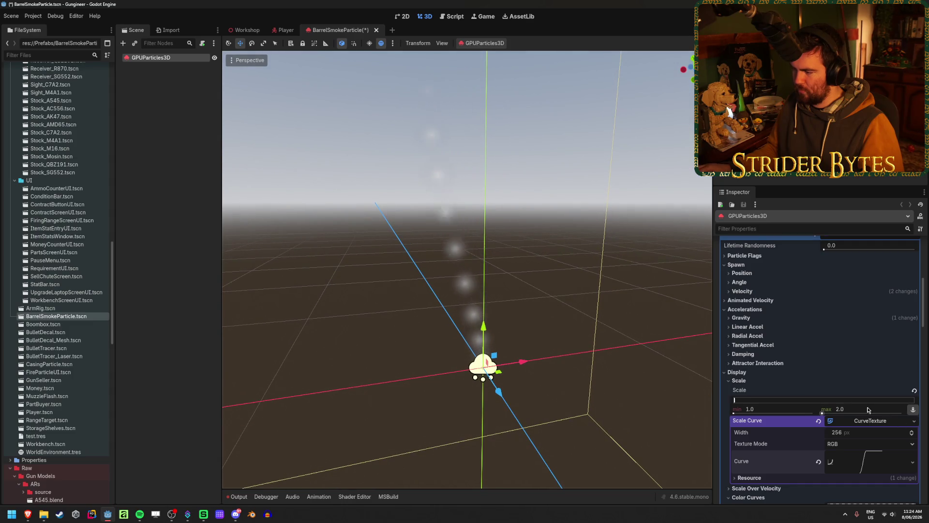
pyautogui.click(869, 417)
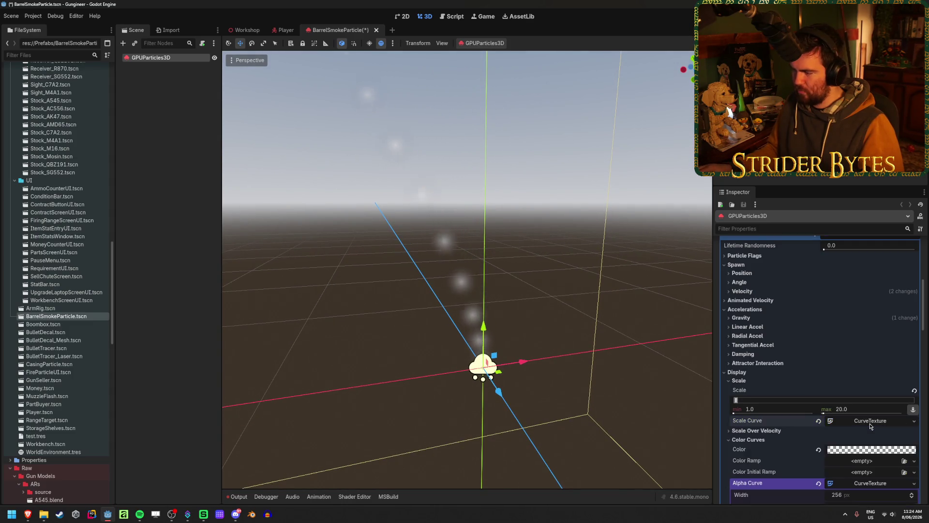
pyautogui.click(868, 417)
pyautogui.scroll(-1, 865, 430)
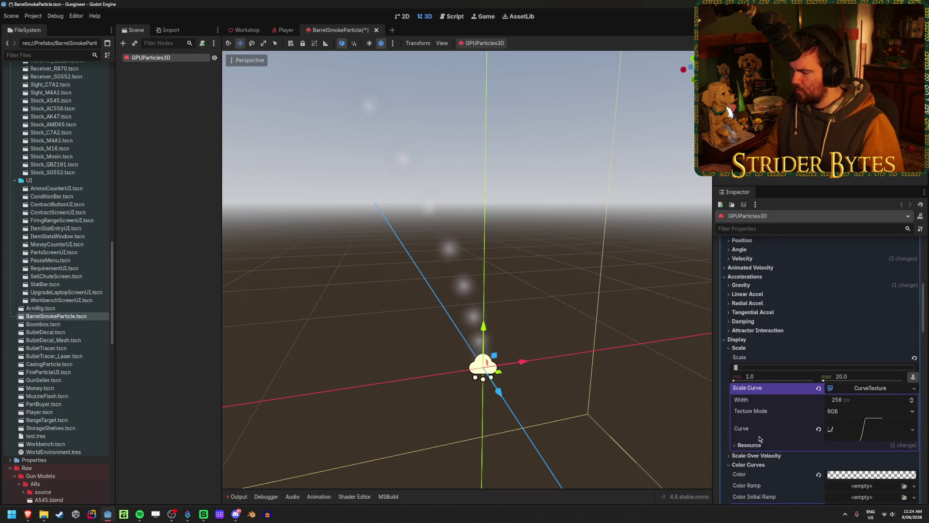
pyautogui.click(876, 430)
pyautogui.scroll(-4, 876, 430)
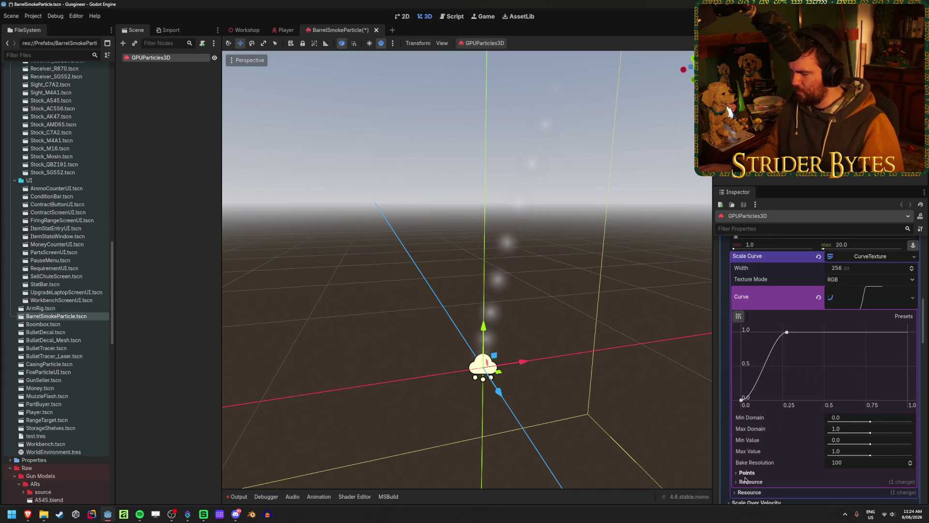
pyautogui.click(867, 309)
pyautogui.scroll(2, 866, 310)
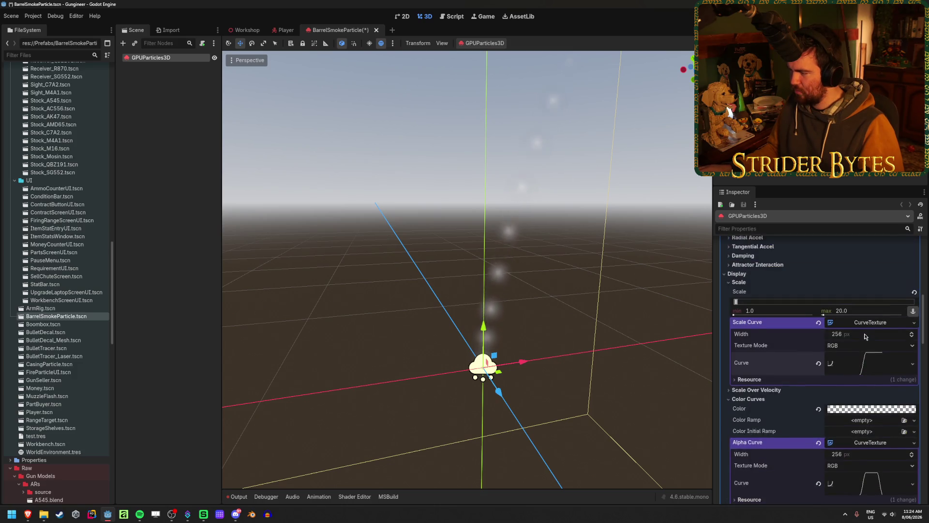
pyautogui.click(869, 323)
# Undo a trial 5.0 minimum scale, confirm maximum scale 2, and save the scene.
pyautogui.moveTo(770, 317); pyautogui.dragTo(770, 311)
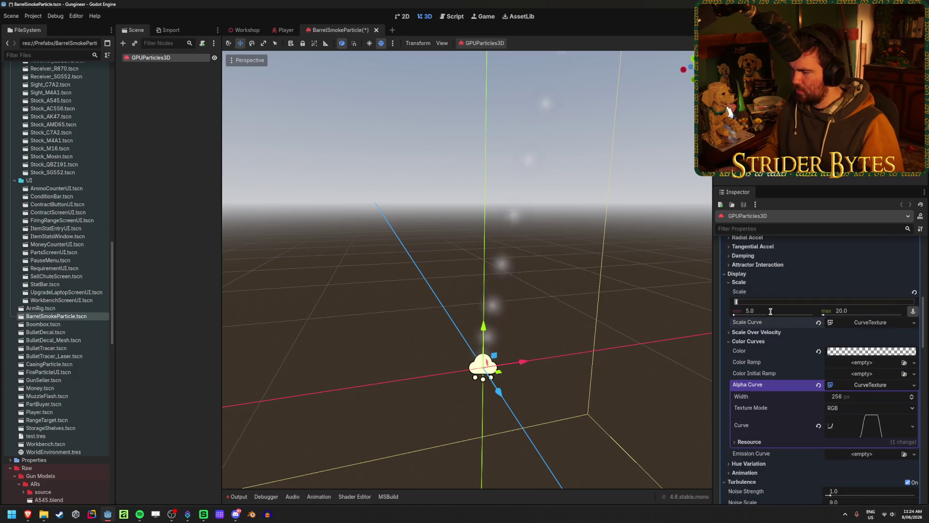
pyautogui.hotkey('ctrl', 'z')
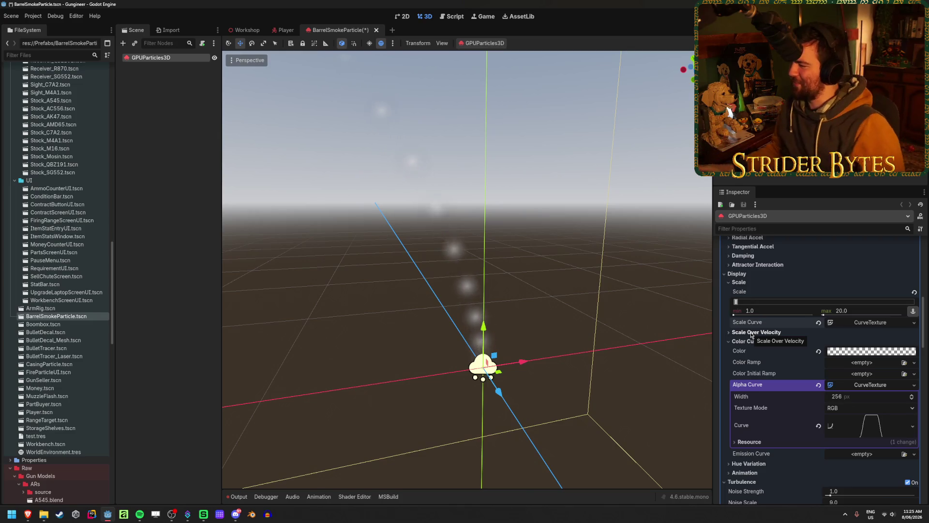
pyautogui.write('2')
pyautogui.press('Return')
pyautogui.hotkey('ctrl', 's')
pyautogui.click(739, 282)
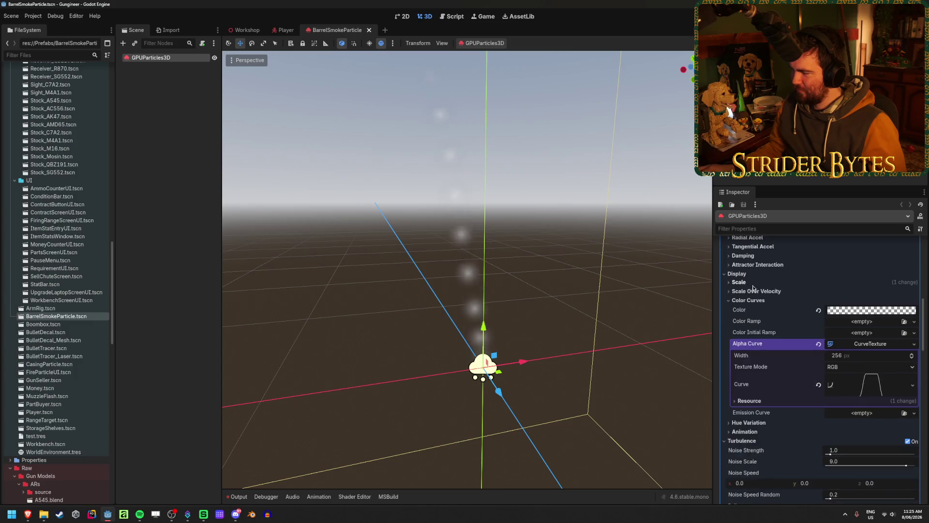
# Turn Trails on with a lifetime of about 0.8 s, then save the scene.
pyautogui.scroll(2, 776, 340)
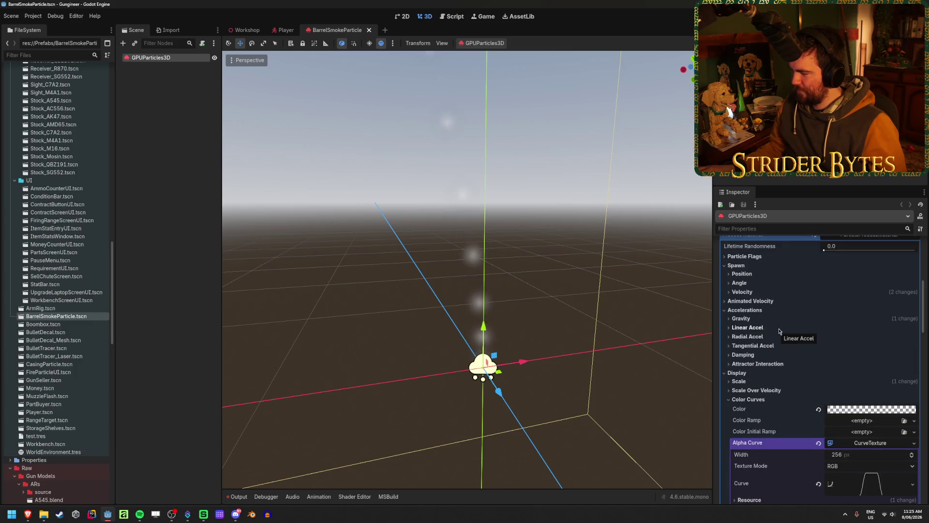
pyautogui.click(780, 320)
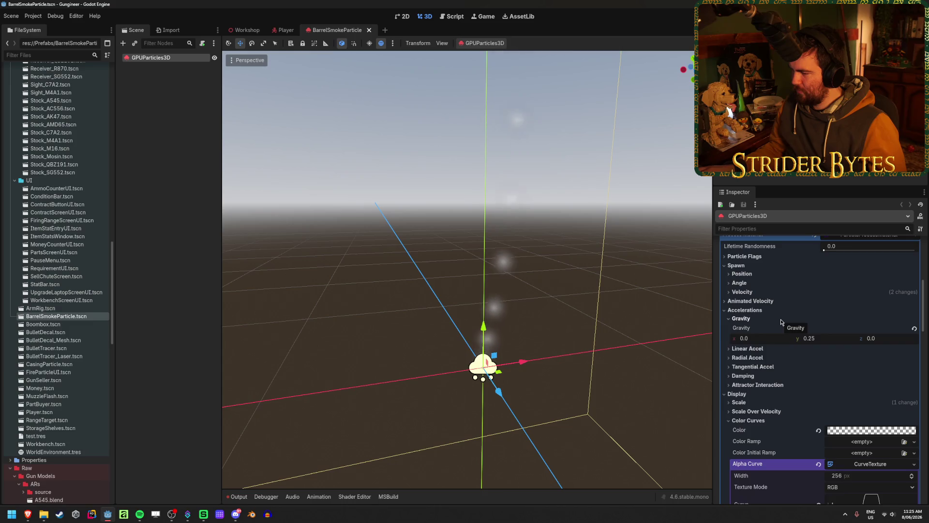
pyautogui.click(780, 319)
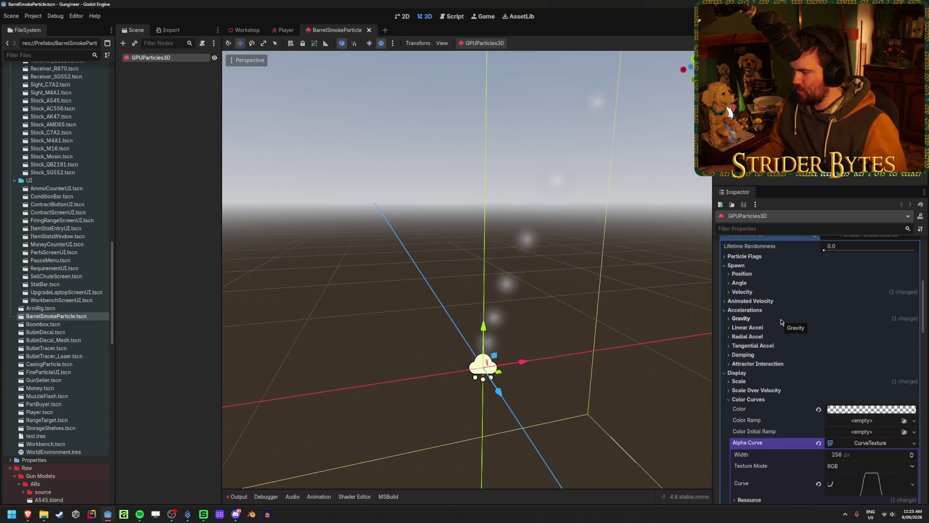
pyautogui.scroll(6, 845, 272)
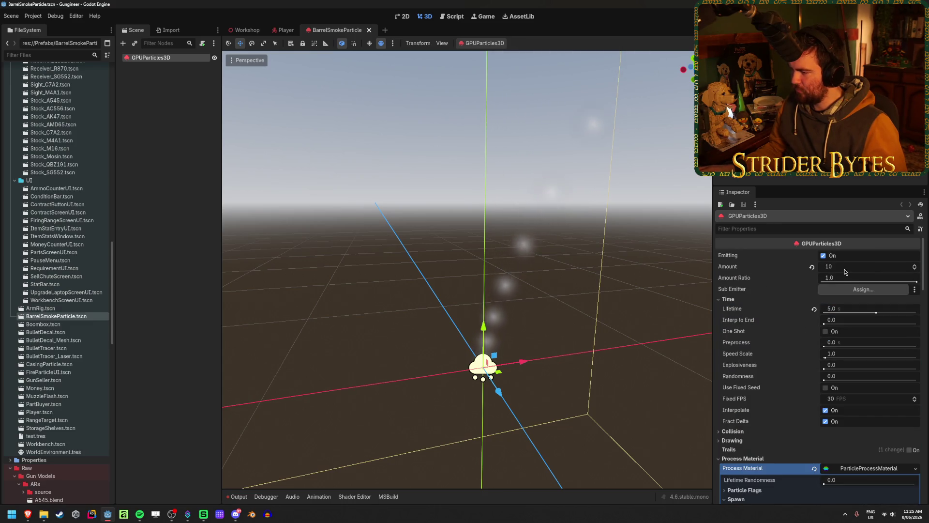
pyautogui.scroll(-3, 844, 272)
pyautogui.click(909, 351)
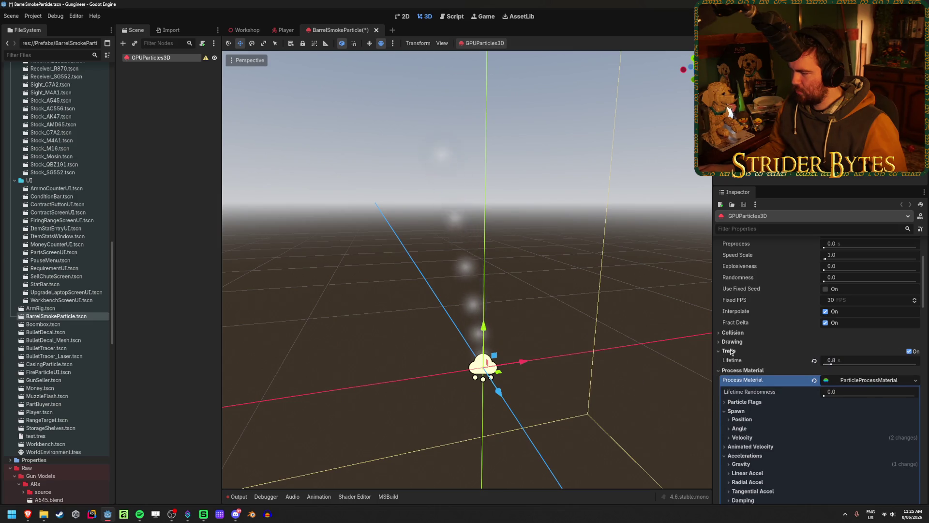
pyautogui.click(831, 364)
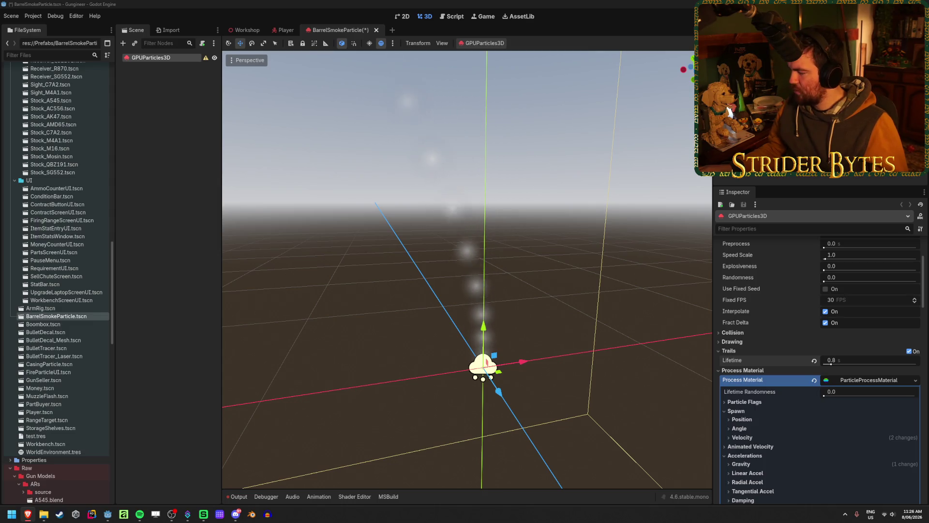
pyautogui.hotkey('ctrl', 's')
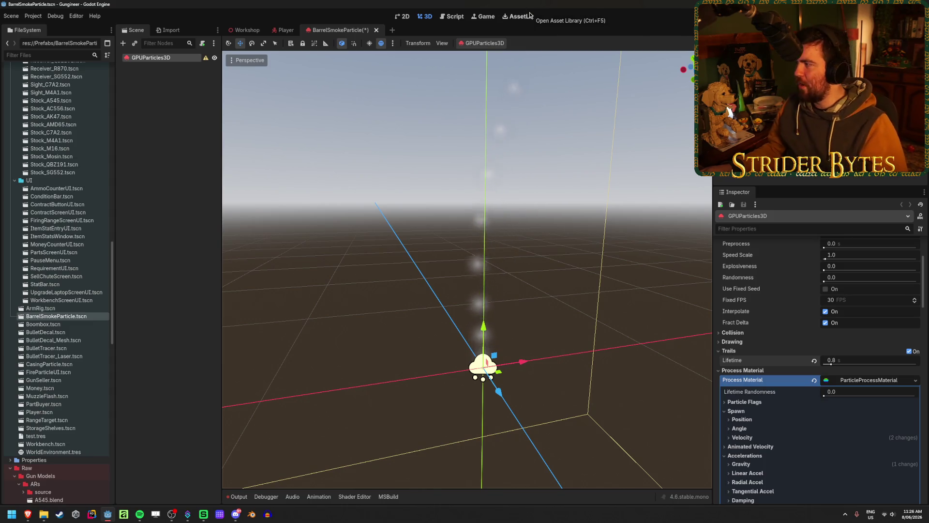
pyautogui.click(753, 351)
# Set Draw Passes to 2 and give Pass 2 a new RibbonTrailMesh.
pyautogui.scroll(-15, 755, 345)
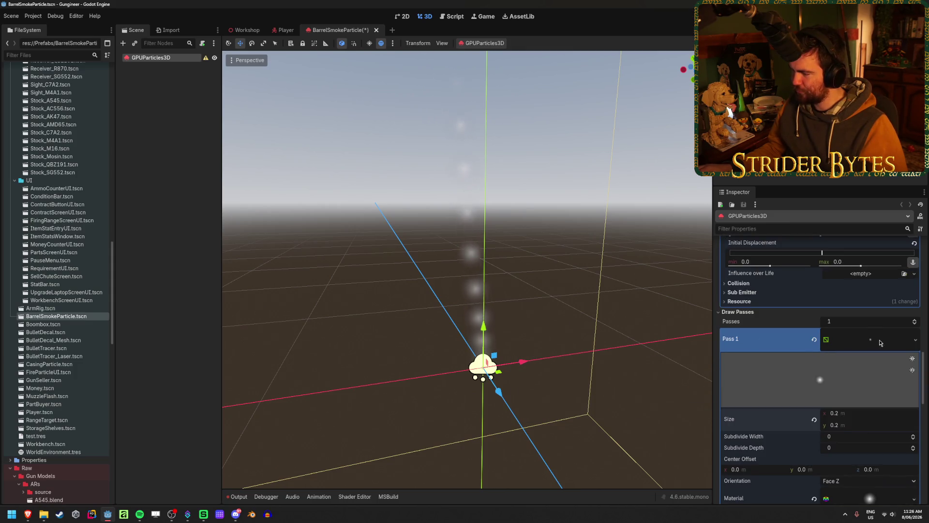
pyautogui.click(870, 339)
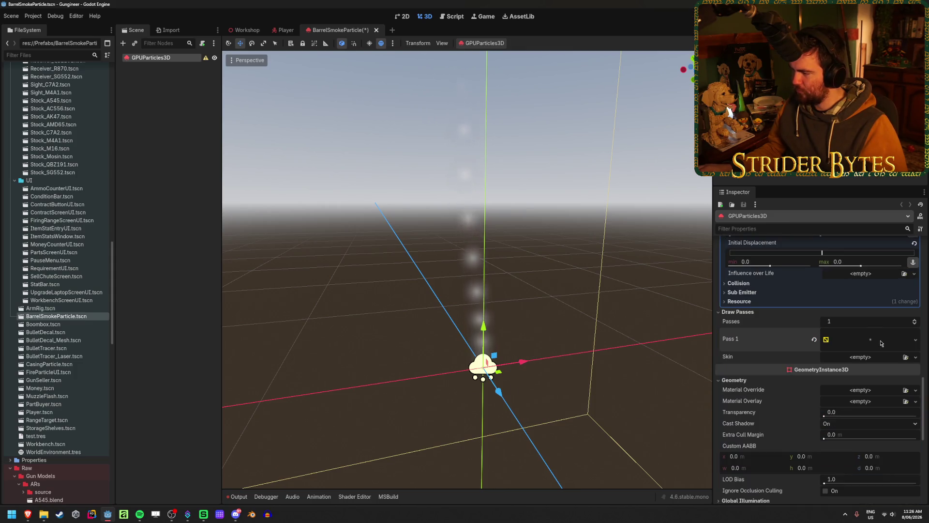
pyautogui.click(847, 323)
pyautogui.write('2')
pyautogui.press('Return')
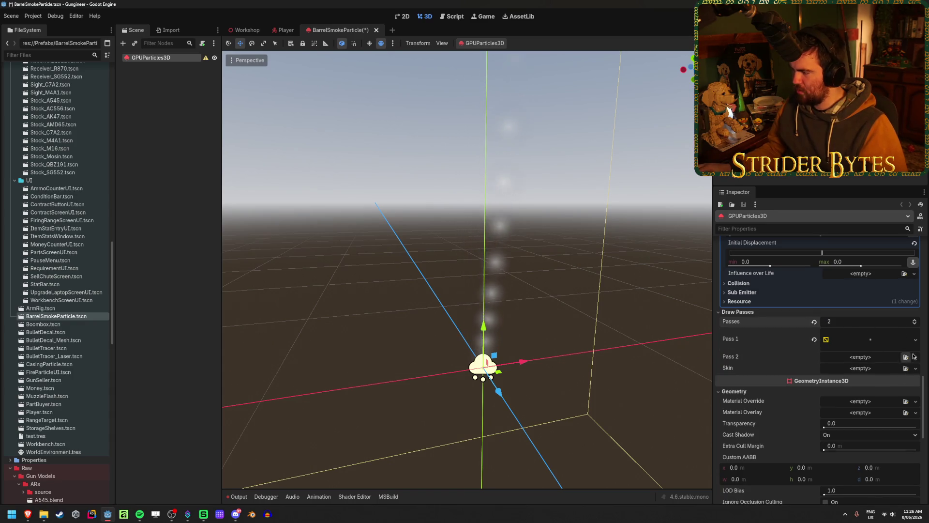
pyautogui.click(915, 357)
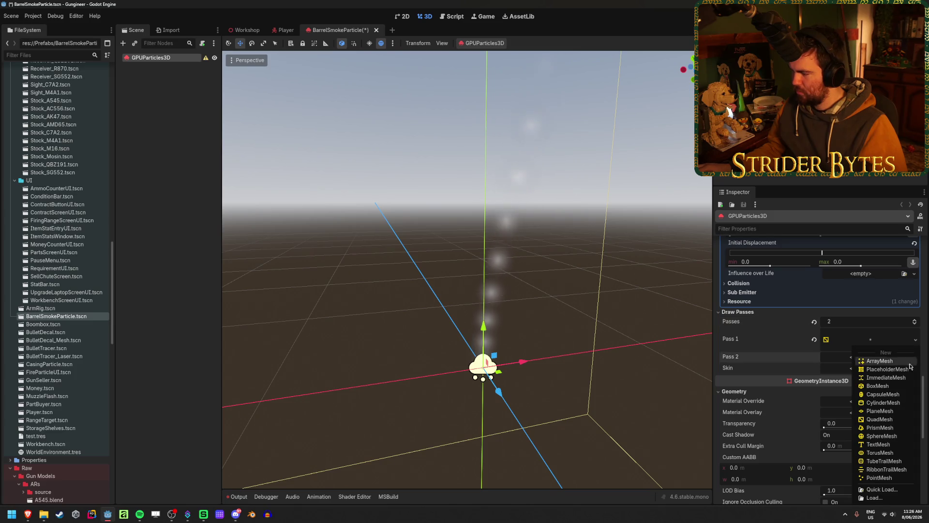
pyautogui.click(887, 469)
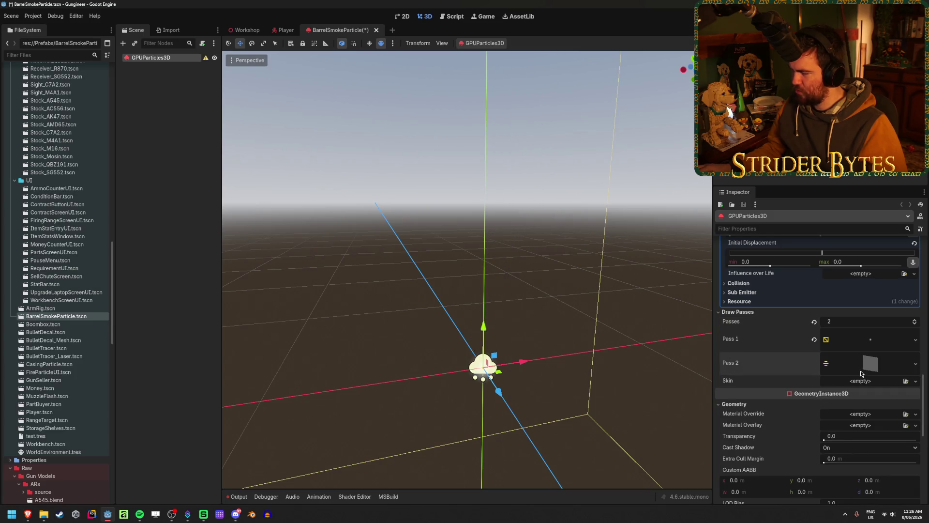
# Expand the Pass 2 ribbon mesh properties and switch to the 3D Particle trails docs.
pyautogui.moveTo(392, 363)
pyautogui.mouseDown()
pyautogui.moveTo(459, 338)
pyautogui.moveTo(515, 346)
pyautogui.mouseUp()
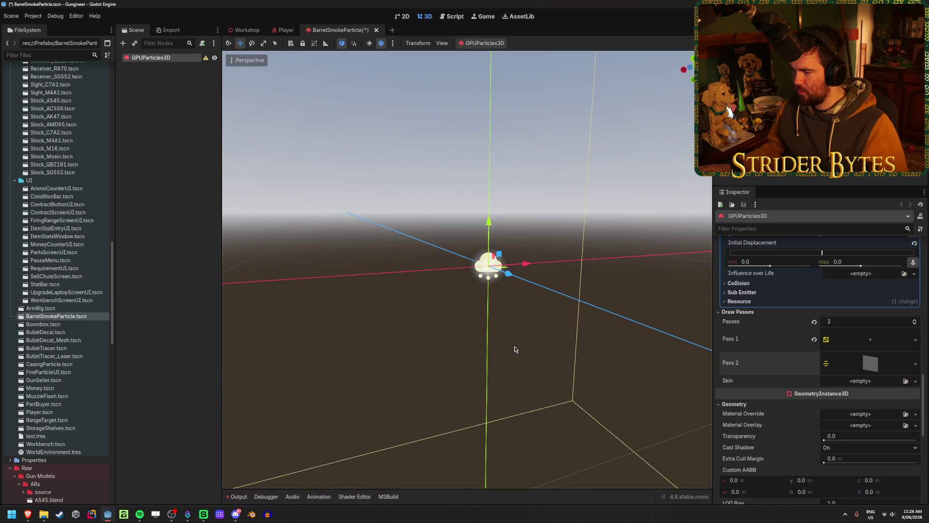
pyautogui.click(868, 366)
pyautogui.scroll(-3, 867, 366)
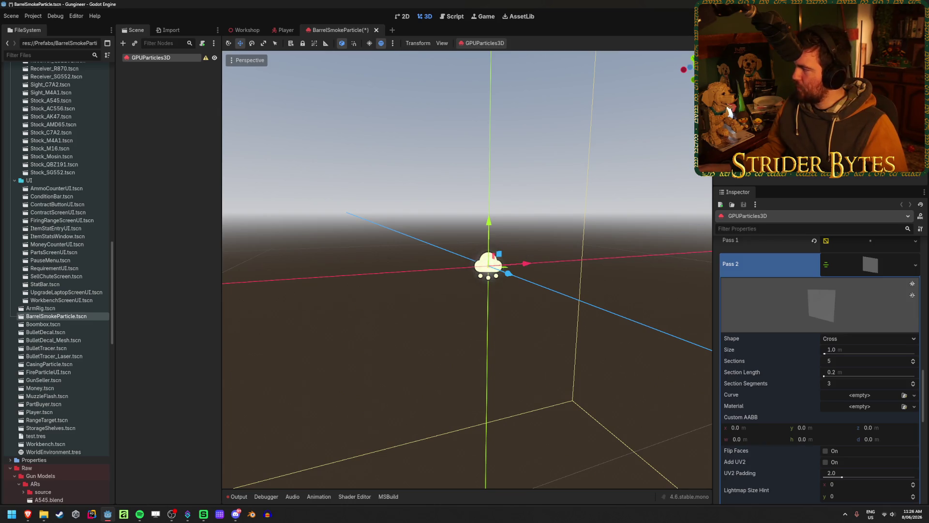
pyautogui.hotkey('alt', 'Tab')
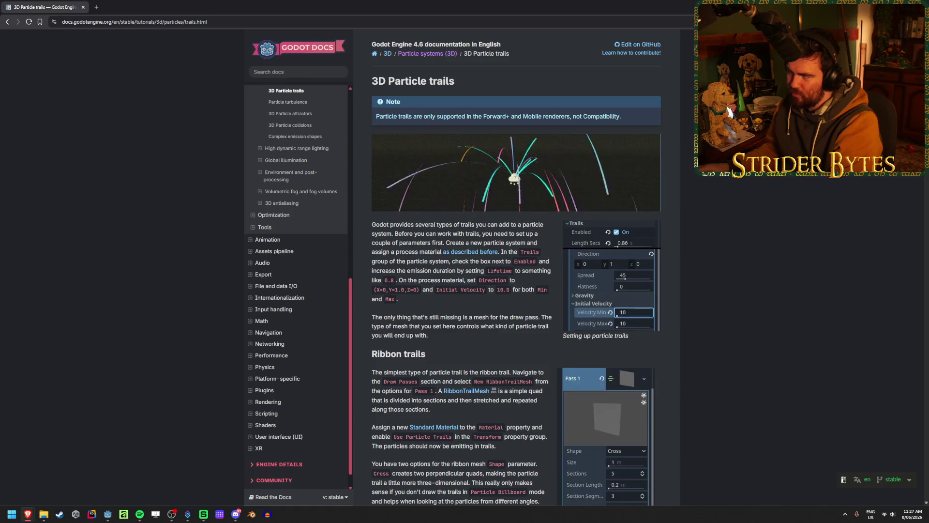
# Back in the Godot editor, save the particle scene.
pyautogui.hotkey('alt', 'Tab')
pyautogui.scroll(10, 818, 393)
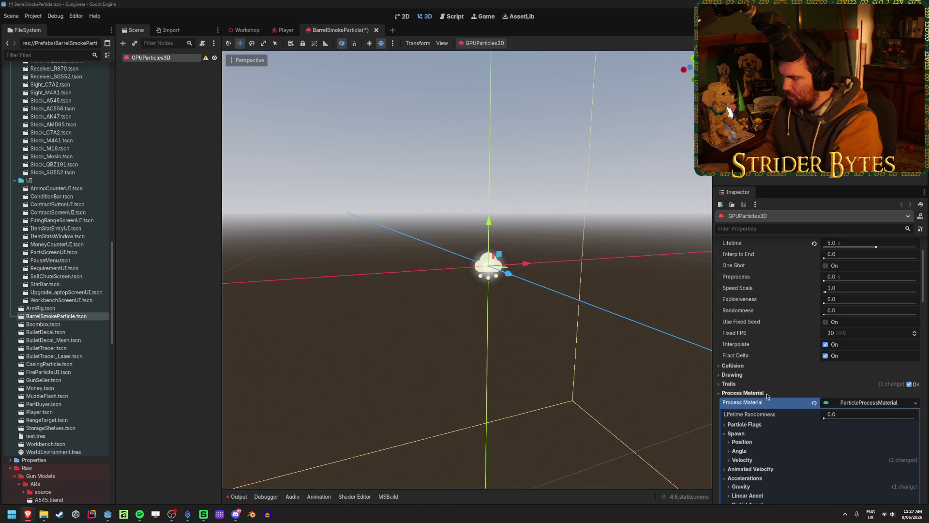
pyautogui.scroll(-5, 766, 397)
pyautogui.scroll(6, 744, 297)
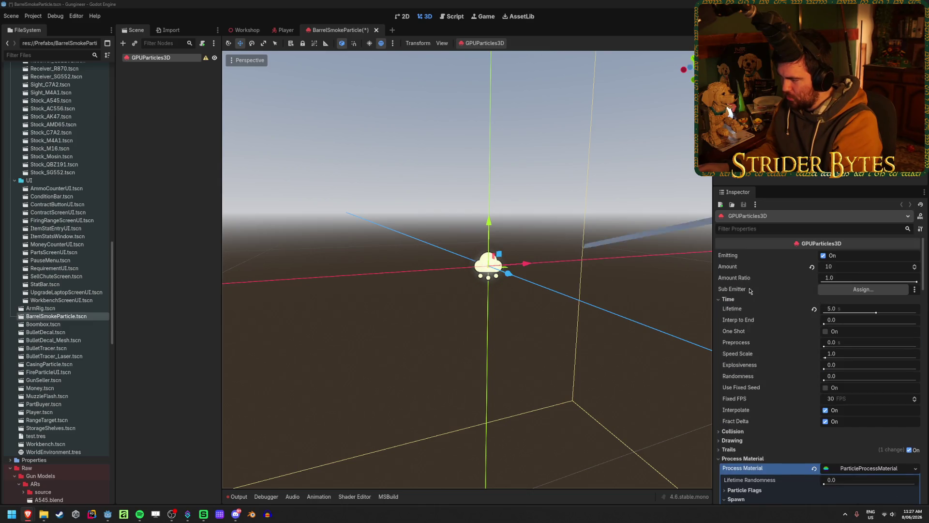
pyautogui.hotkey('ctrl', 's')
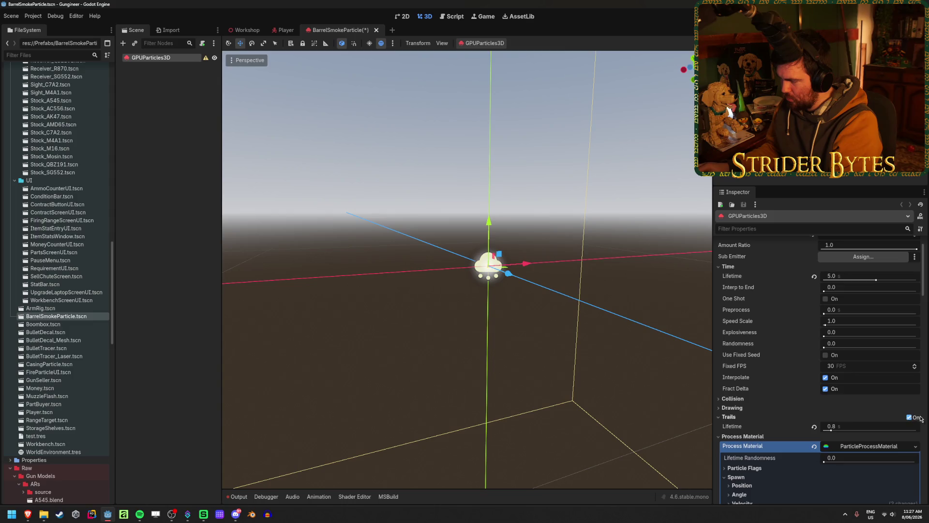
# Read the emission duration note and Ribbon trails section of the 3D Particle trails docs.
pyautogui.moveTo(28, 513)
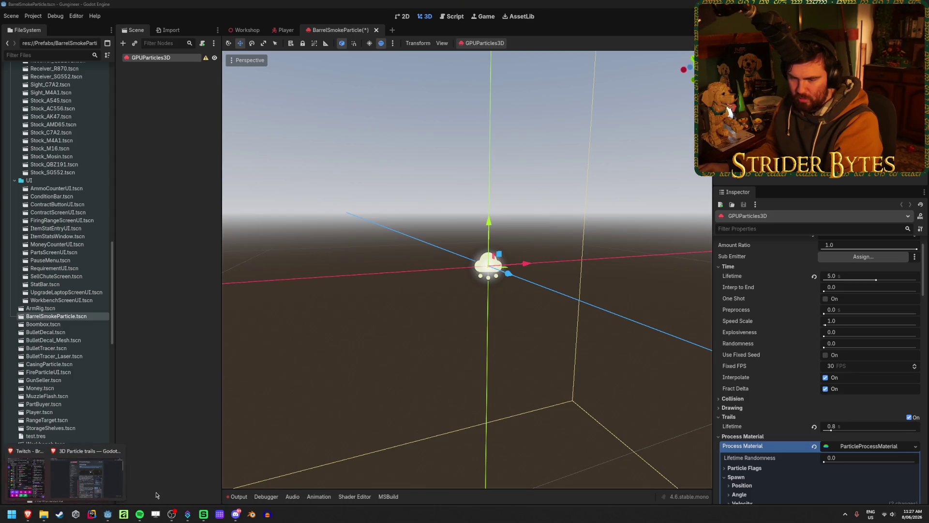
pyautogui.click(98, 485)
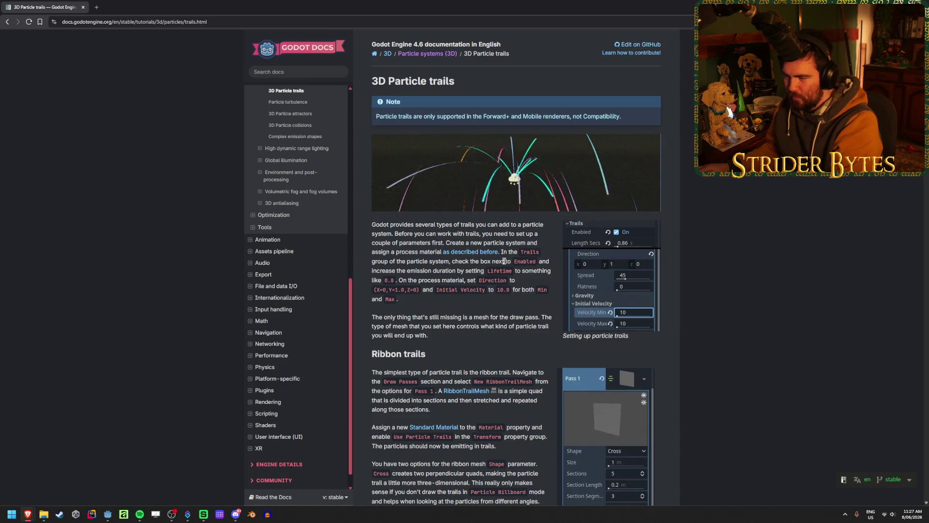
pyautogui.moveTo(402, 271); pyautogui.dragTo(476, 273)
pyautogui.click(521, 270)
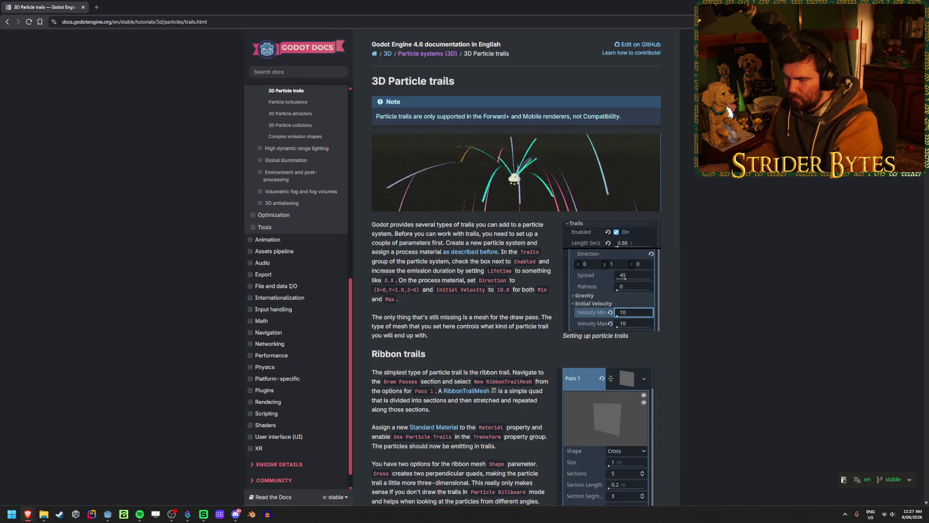
pyautogui.scroll(-3, 453, 256)
pyautogui.moveTo(453, 256); pyautogui.dragTo(373, 244)
pyautogui.moveTo(429, 300); pyautogui.dragTo(512, 300)
pyautogui.click(511, 300)
pyautogui.moveTo(429, 299); pyautogui.dragTo(511, 301)
pyautogui.click(522, 297)
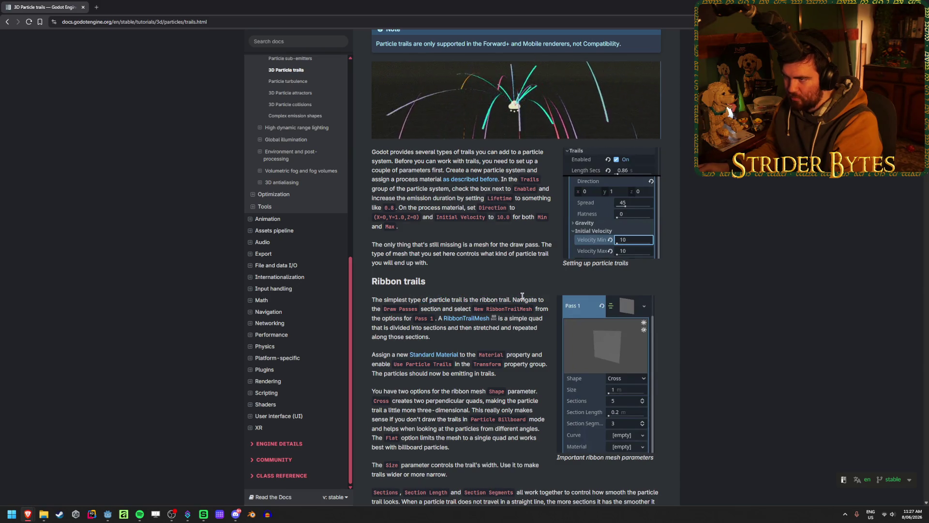
pyautogui.scroll(-1, 521, 274)
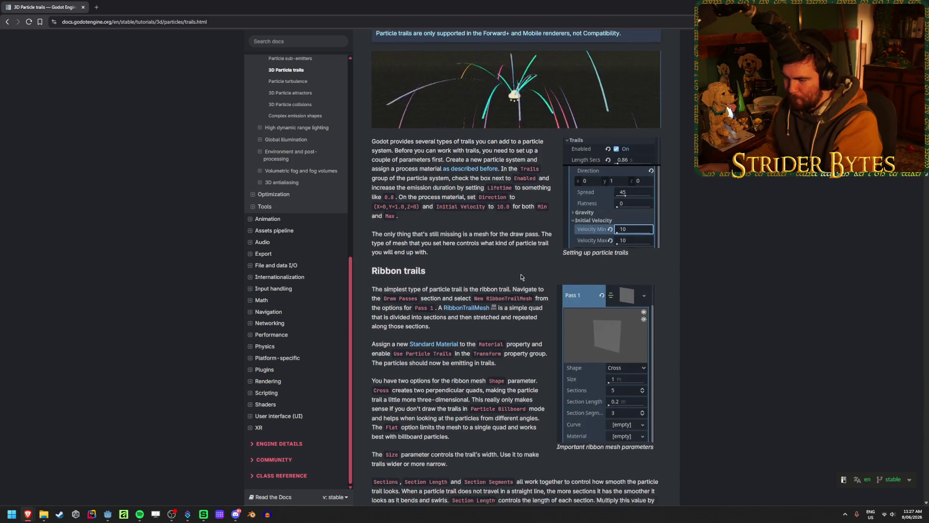
pyautogui.scroll(-1, 520, 274)
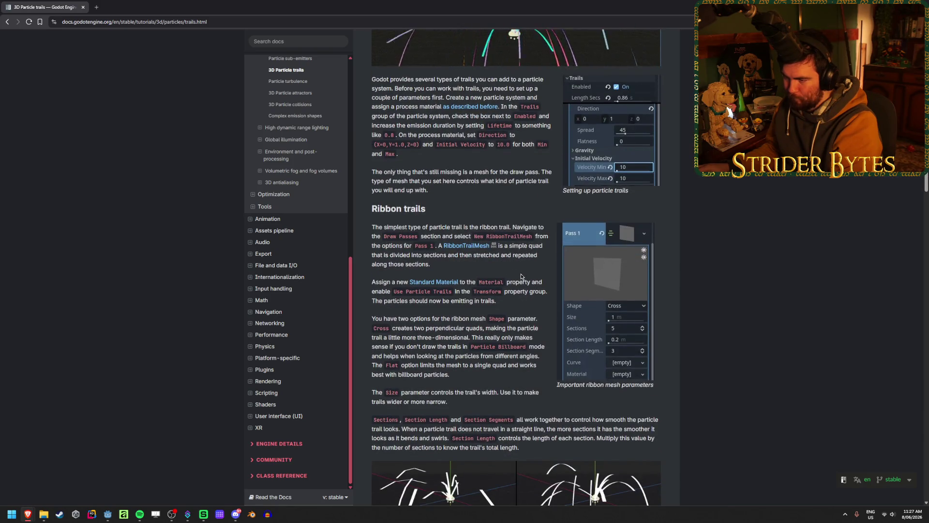
pyautogui.scroll(-1, 520, 275)
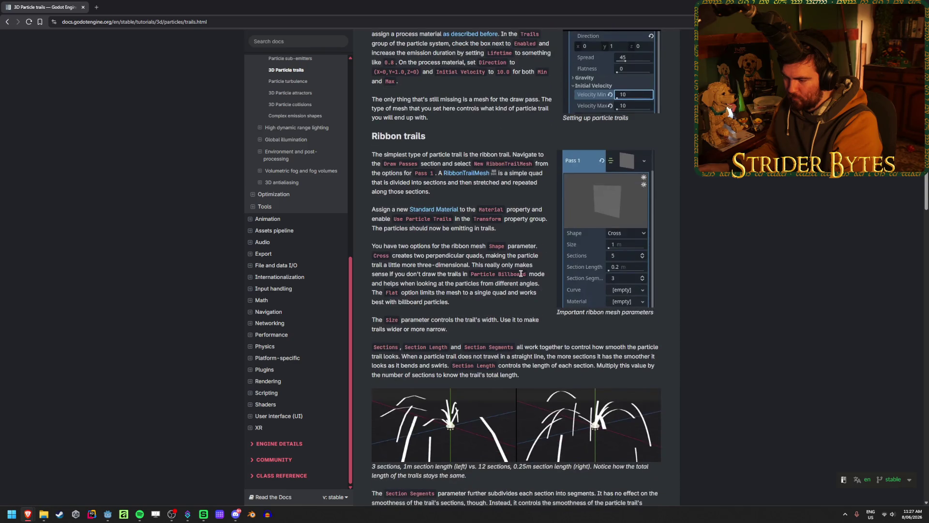
pyautogui.scroll(-1, 428, 382)
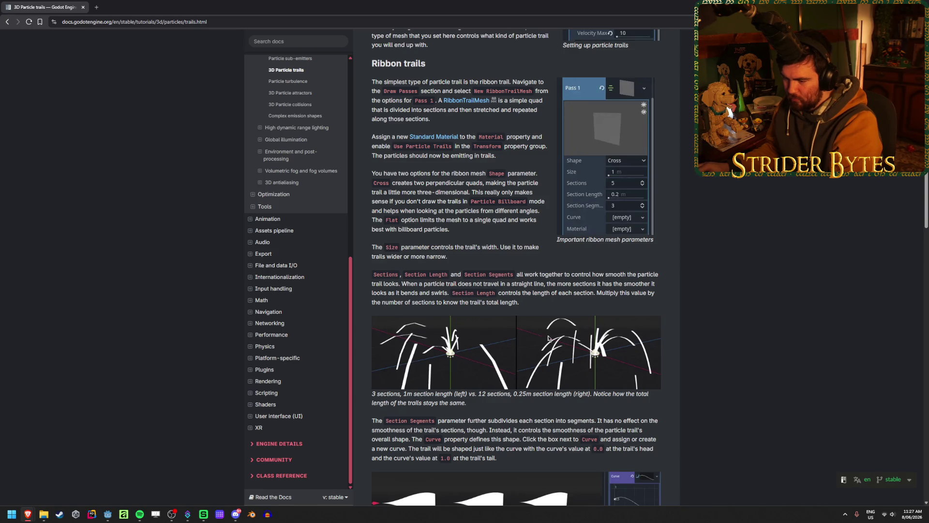
pyautogui.scroll(-2, 590, 366)
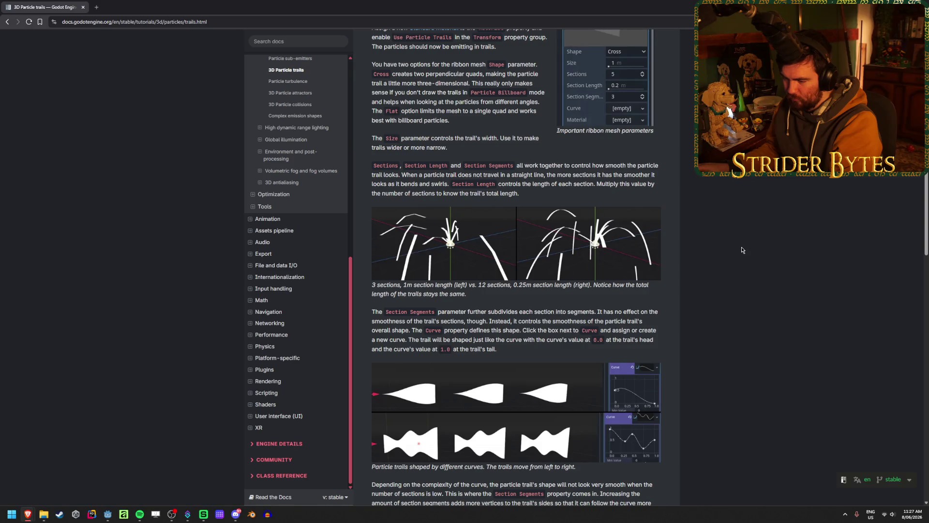
pyautogui.scroll(3, 743, 250)
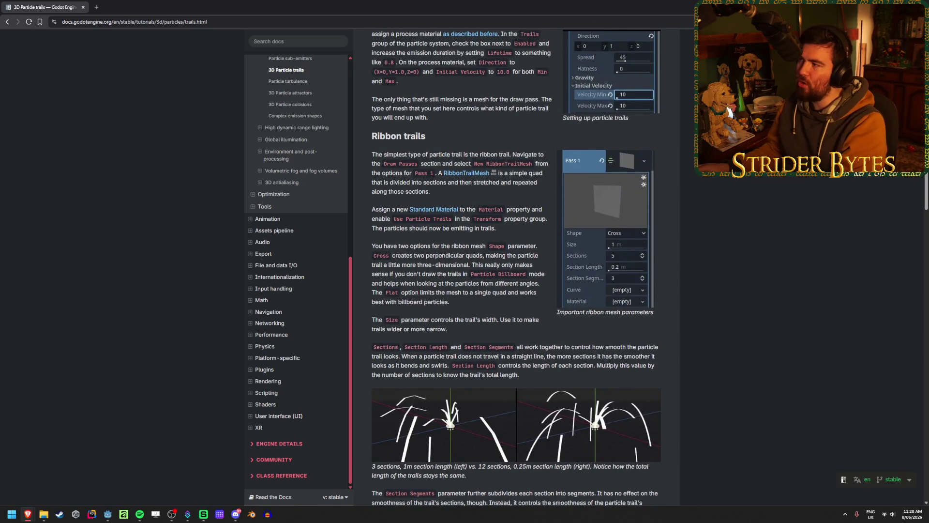
pyautogui.hotkey('alt', 'Tab')
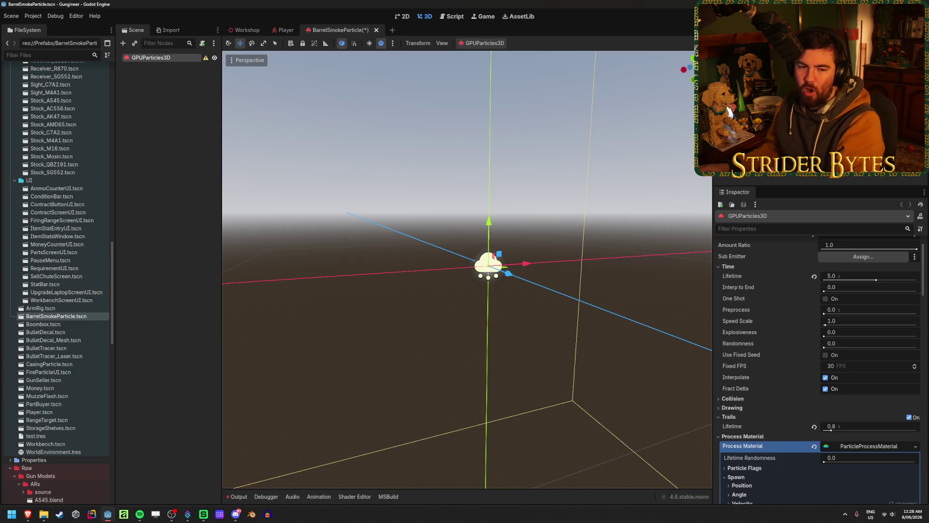
# Save the scene, then try duplicating the root GPUParticles3D node with Ctrl+D.
pyautogui.hotkey('alt', 'Tab')
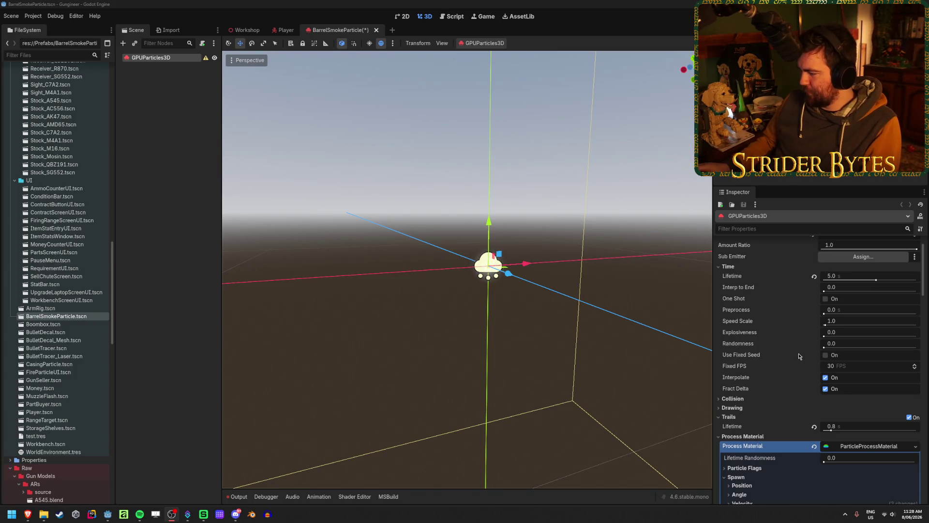
pyautogui.scroll(-2, 798, 356)
pyautogui.scroll(4, 782, 286)
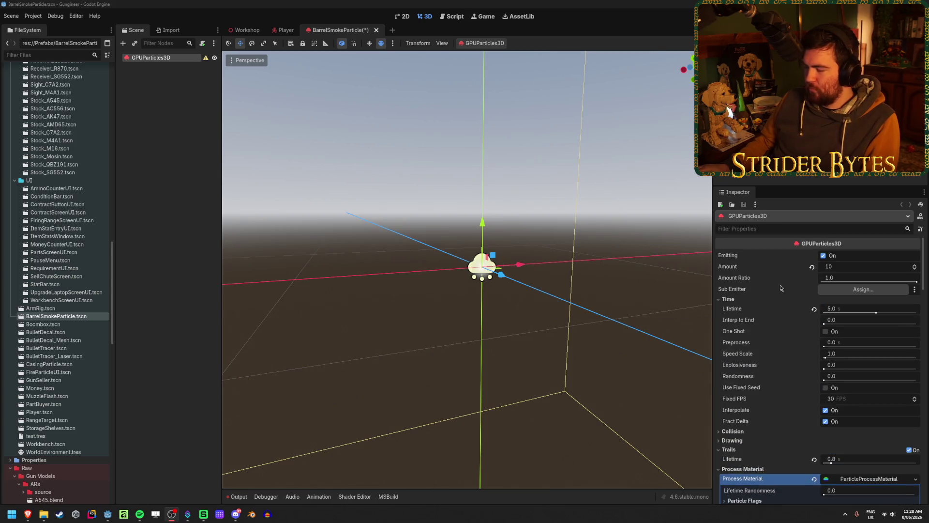
pyautogui.hotkey('ctrl', 's')
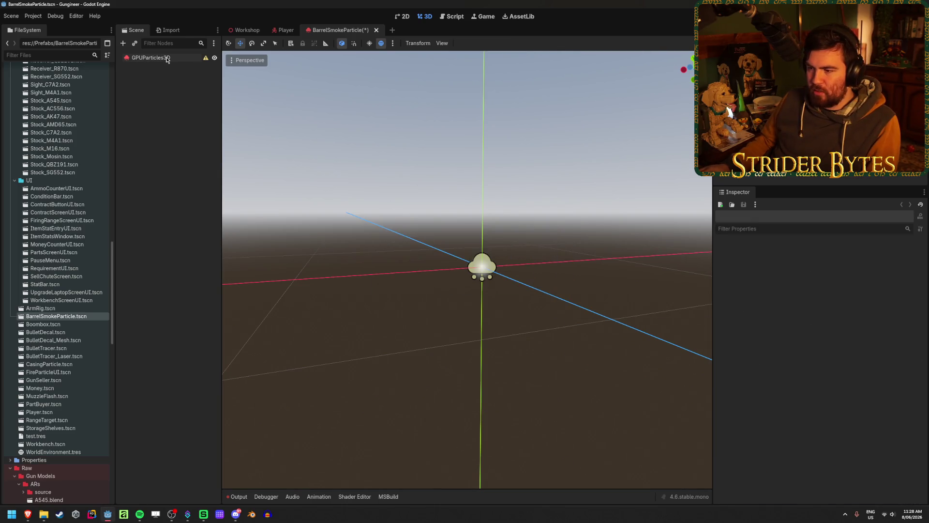
pyautogui.click(177, 60)
pyautogui.hotkey('ctrl', 'd')
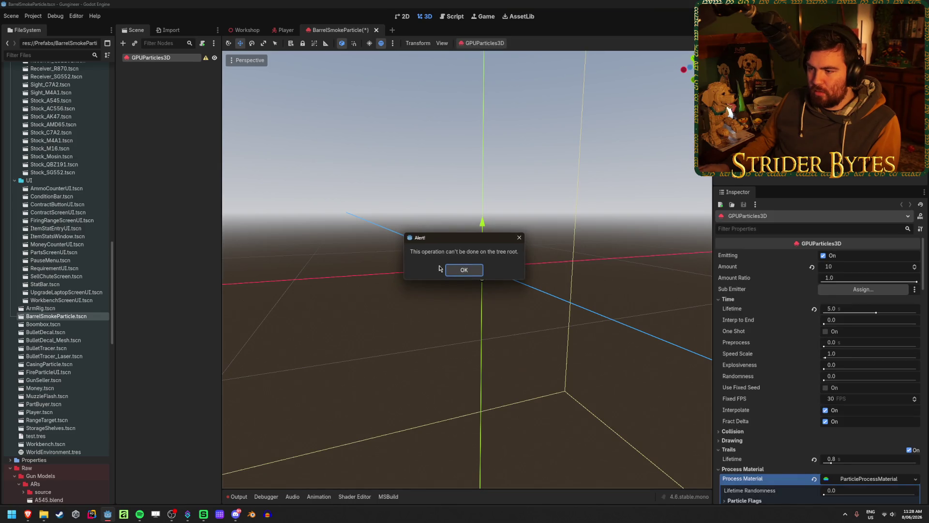
# Dismiss the tree-root alert and the alert from the failed paste attempt.
pyautogui.click(459, 269)
pyautogui.hotkey('ctrl', 'v')
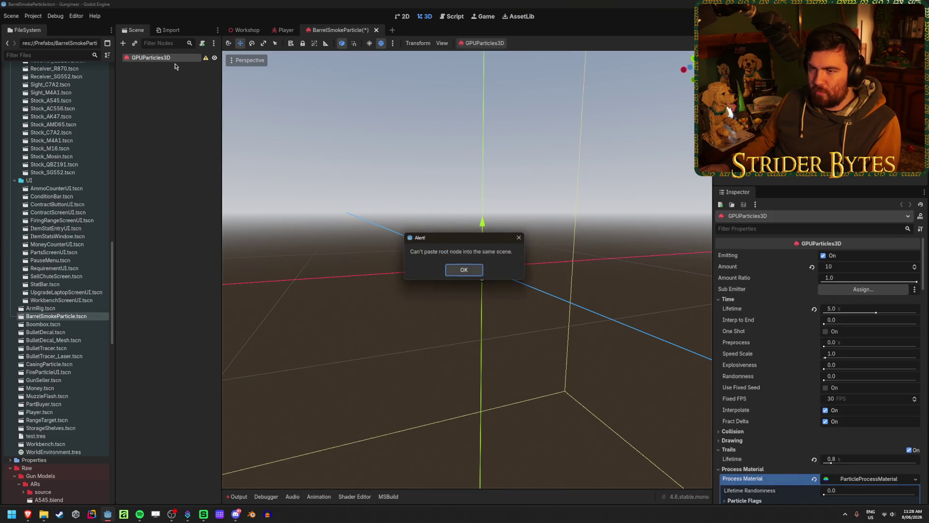
pyautogui.click(457, 269)
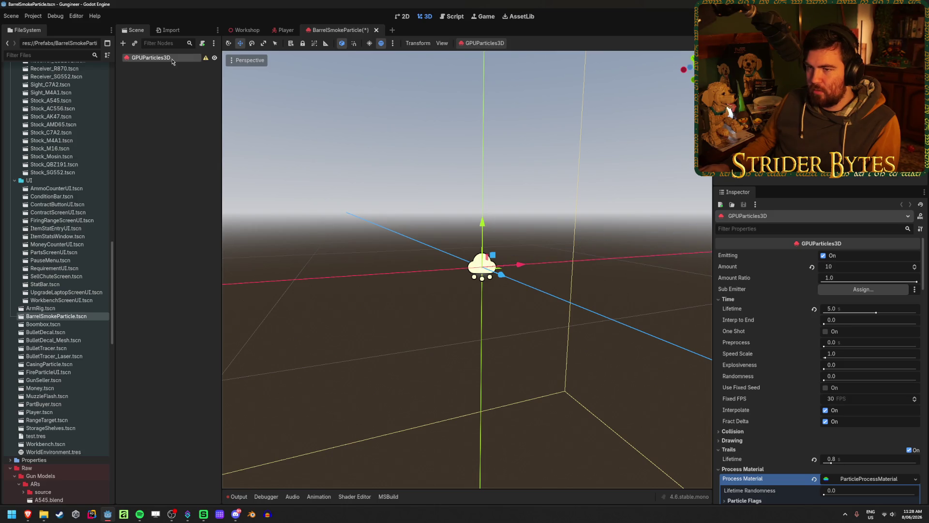
pyautogui.scroll(-15, 769, 357)
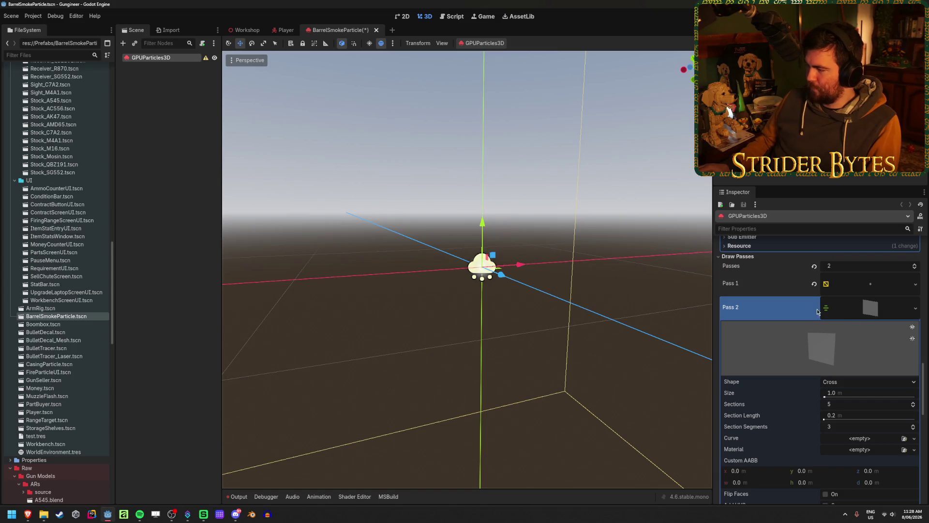
# Set the emitter's Draw Passes to 1 and save the scene.
pyautogui.click(860, 267)
pyautogui.write('1')
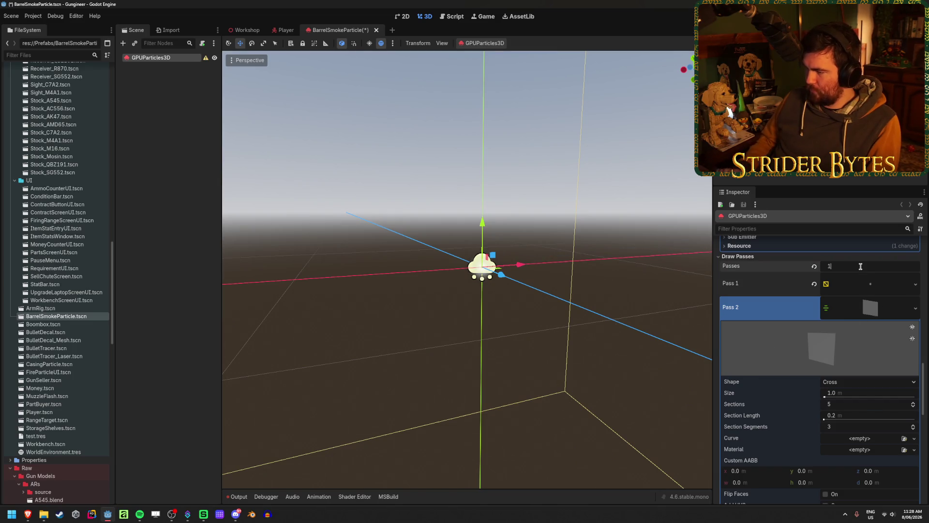
pyautogui.press('Return')
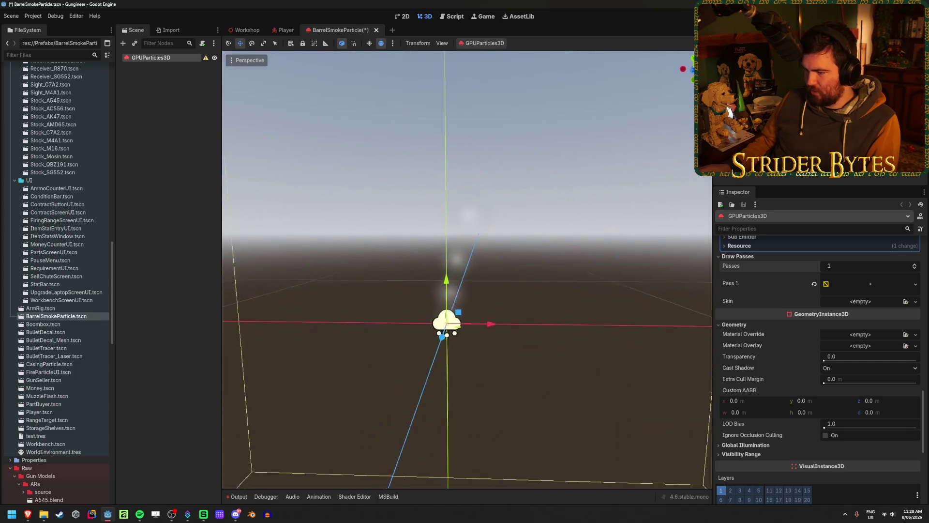
pyautogui.hotkey('ctrl', 's')
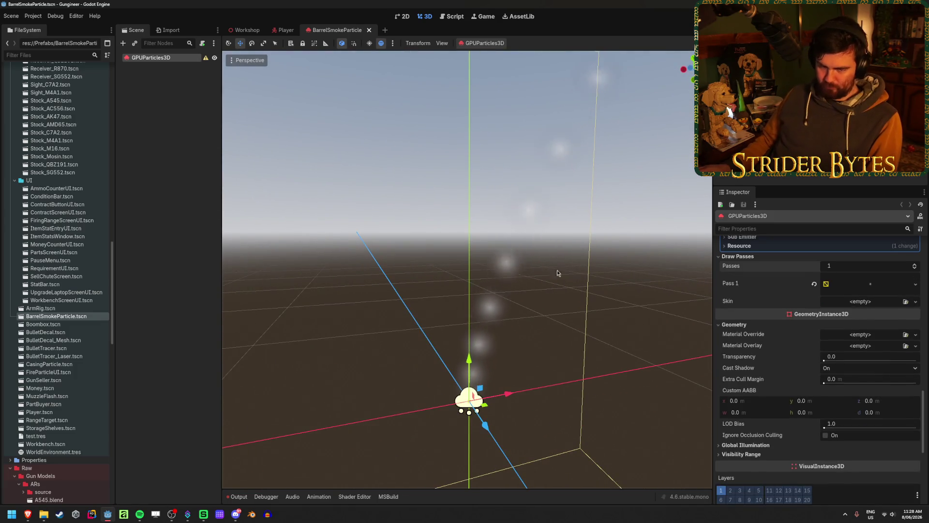
pyautogui.click(568, 272)
# Add a GPUParticles3D child under the root emitter by searching 'gpupartic' in Add Child Node.
pyautogui.rightClick(169, 59)
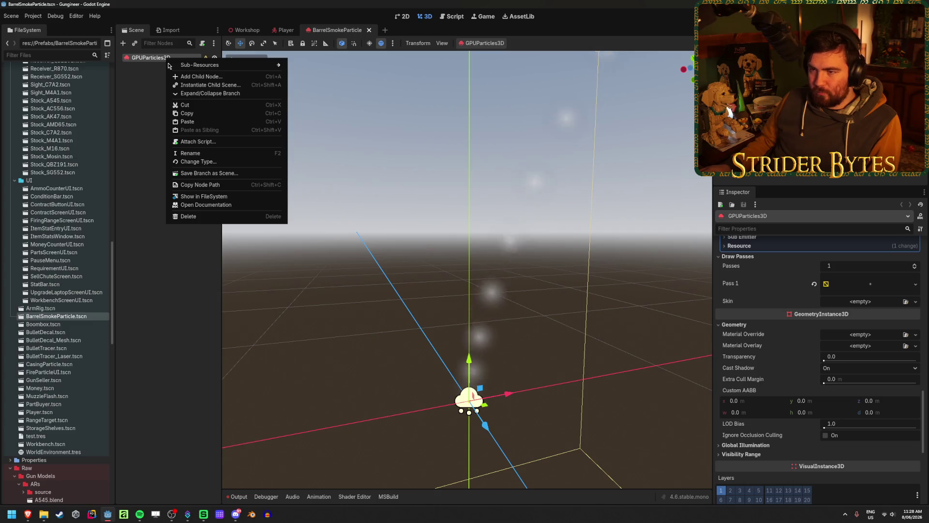
pyautogui.click(199, 83)
pyautogui.press('Escape')
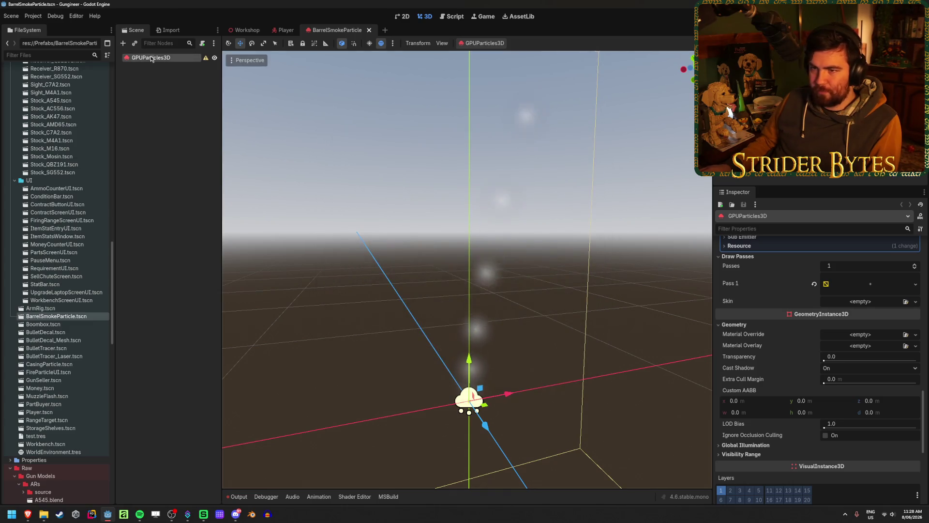
pyautogui.rightClick(151, 60)
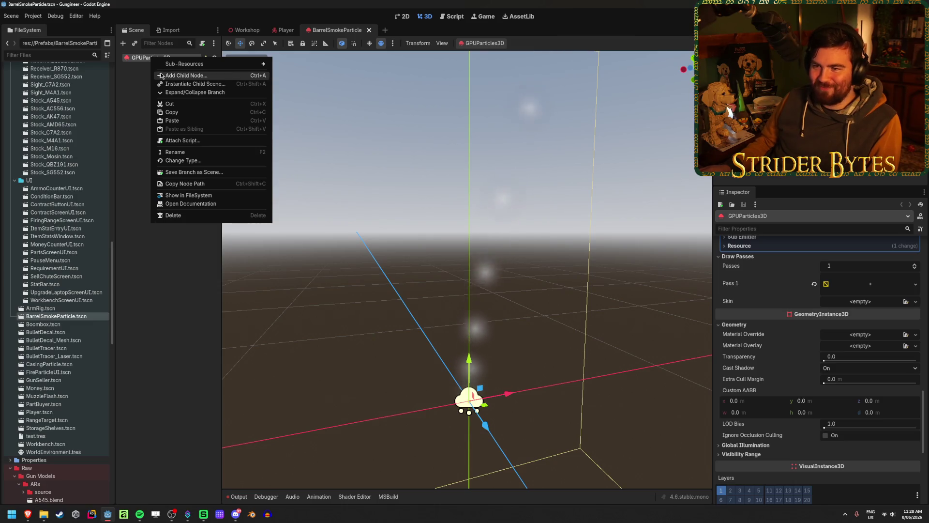
pyautogui.click(162, 75)
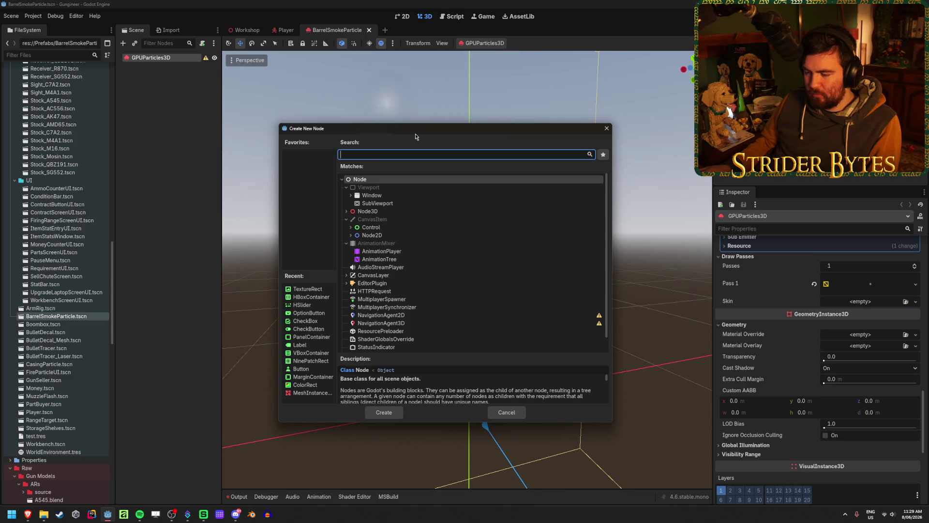
pyautogui.moveTo(421, 135)
pyautogui.mouseDown()
pyautogui.moveTo(604, 424)
pyautogui.moveTo(435, 93)
pyautogui.moveTo(440, 108)
pyautogui.mouseUp()
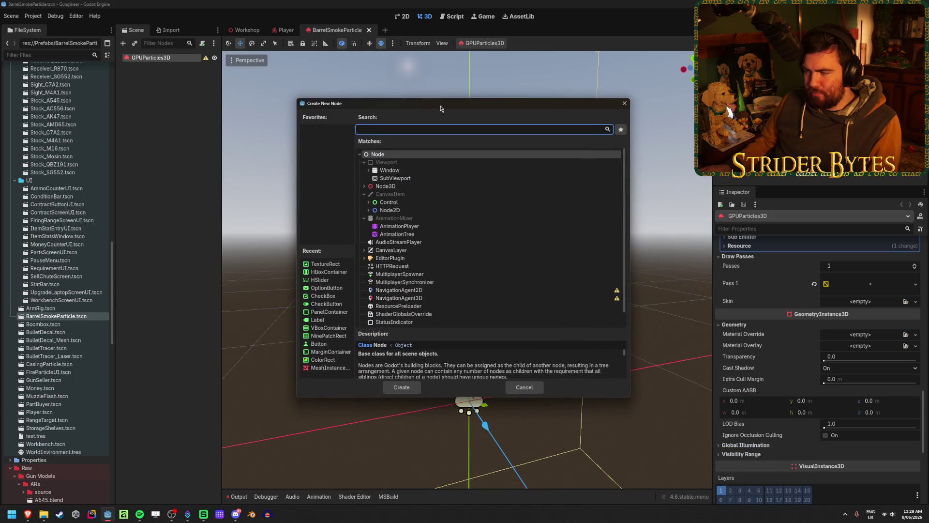
pyautogui.write('gpupartic')
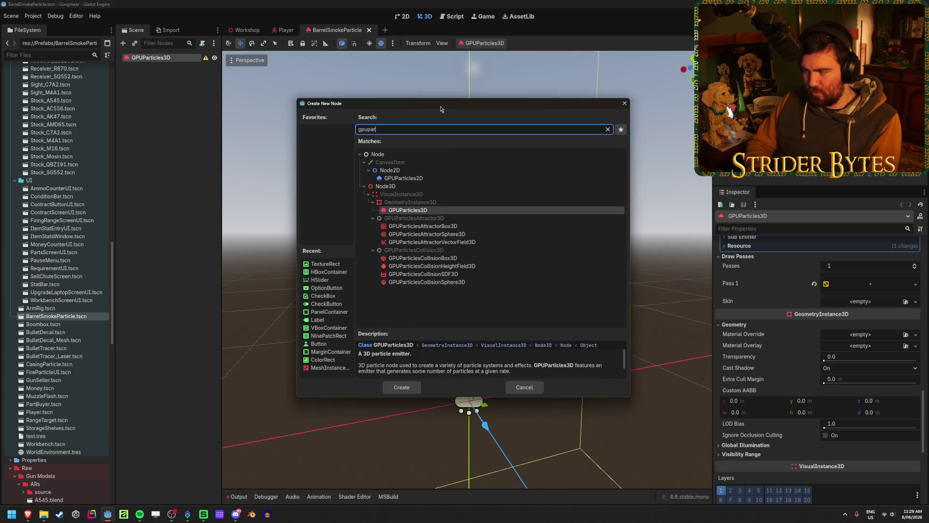
pyautogui.press('Return')
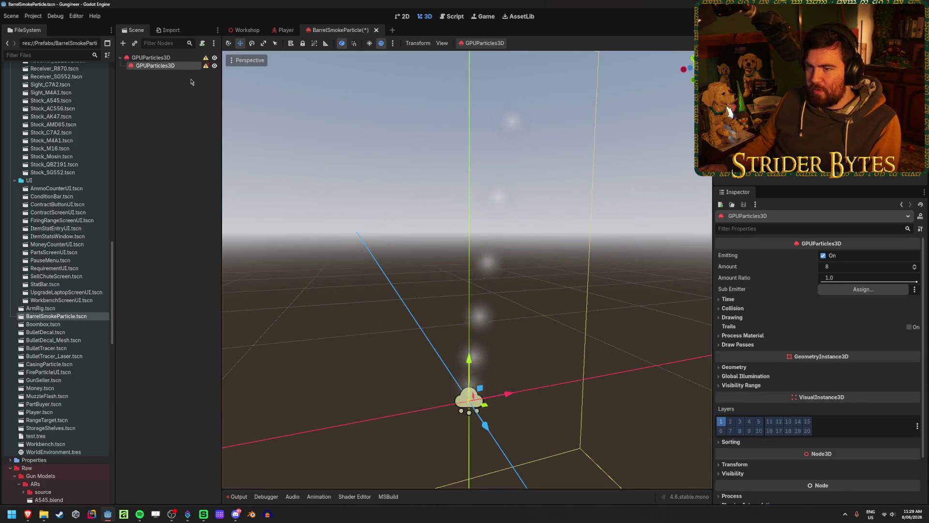
# Hide the root smoke emitter, enable Trails on the child with 0.8 s lifetime, and save.
pyautogui.click(214, 58)
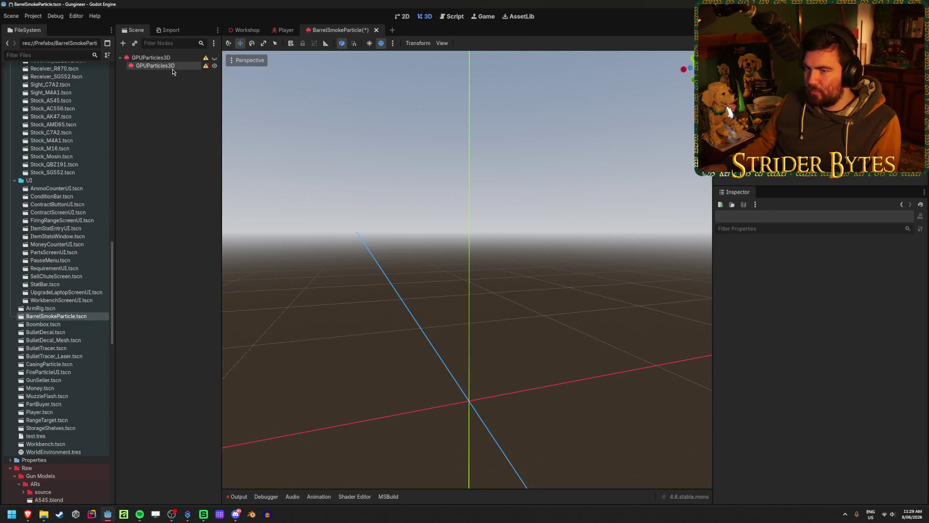
pyautogui.click(749, 300)
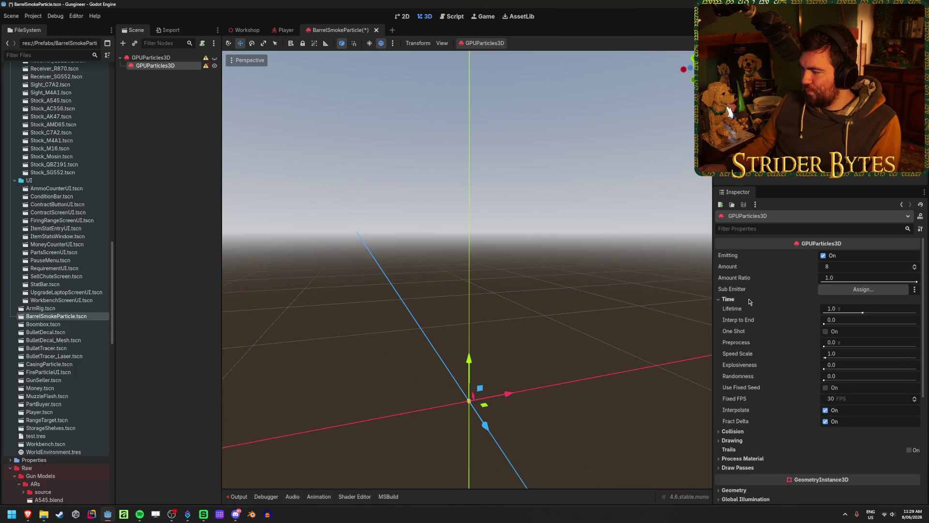
pyautogui.scroll(-3, 750, 301)
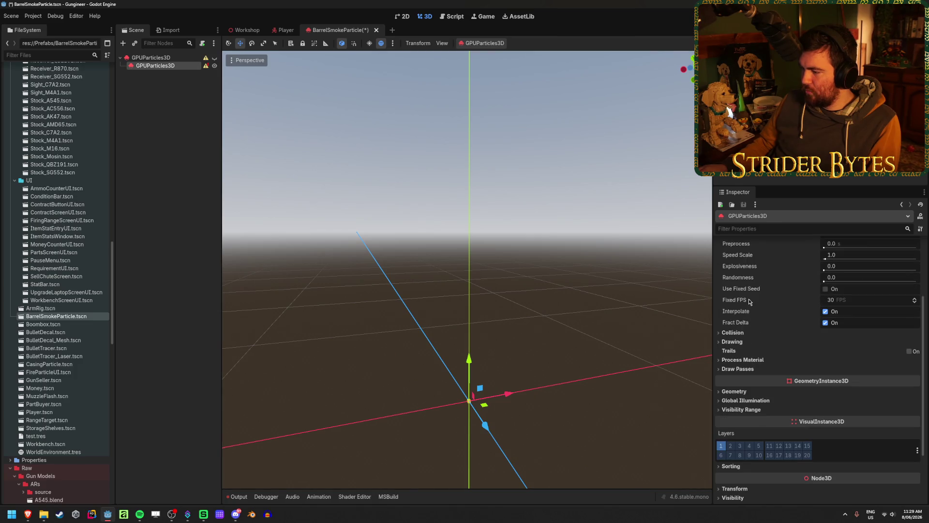
pyautogui.click(908, 351)
pyautogui.moveTo(833, 366); pyautogui.dragTo(846, 361)
pyautogui.hotkey('ctrl', 's')
# Assign a new ParticleProcessMaterial to the child emitter and expand its Spawn settings.
pyautogui.click(743, 370)
pyautogui.click(915, 381)
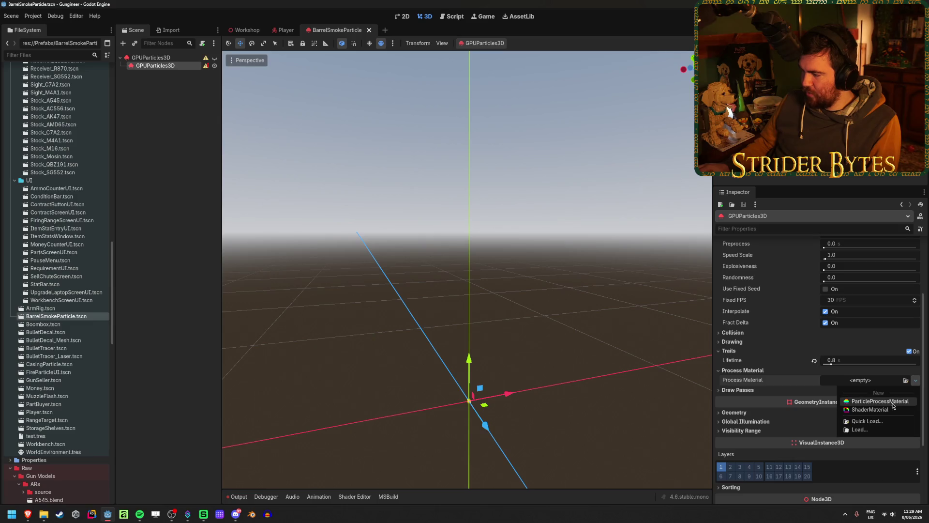
pyautogui.click(893, 402)
pyautogui.click(841, 385)
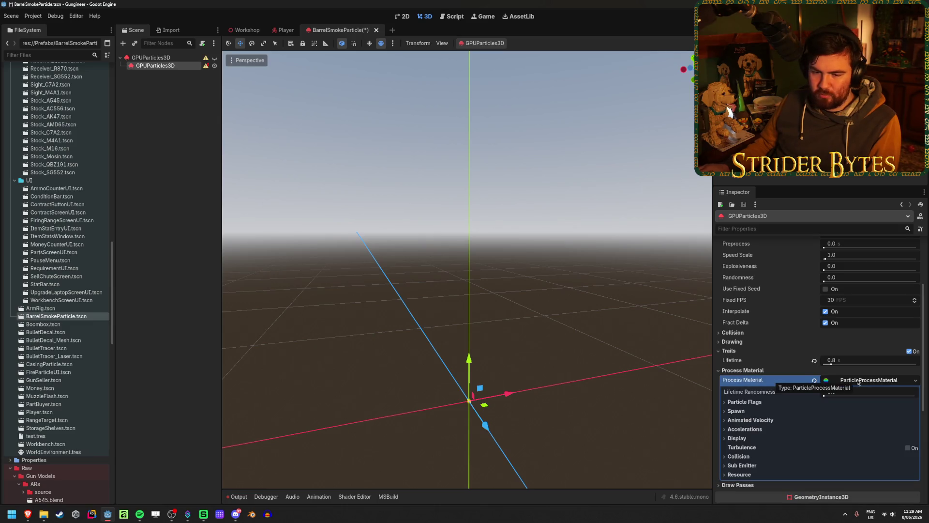
pyautogui.scroll(-3, 858, 377)
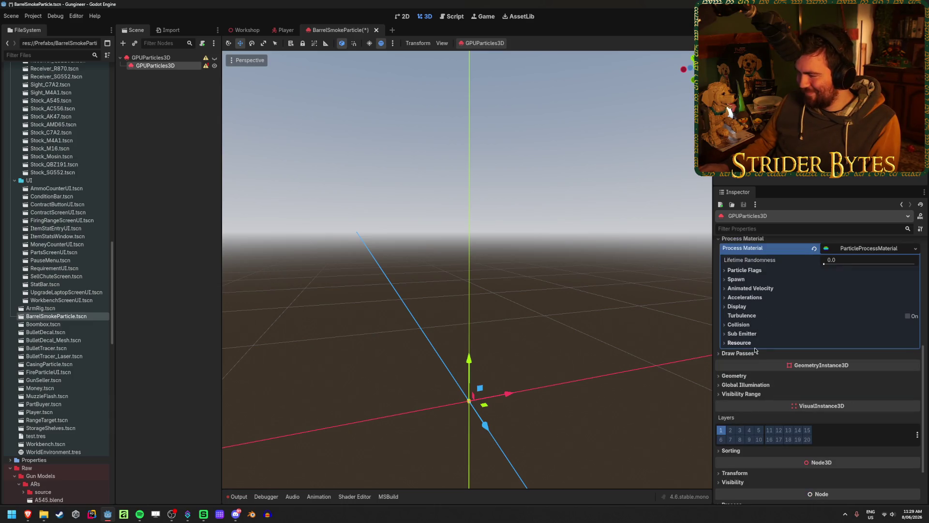
pyautogui.click(736, 279)
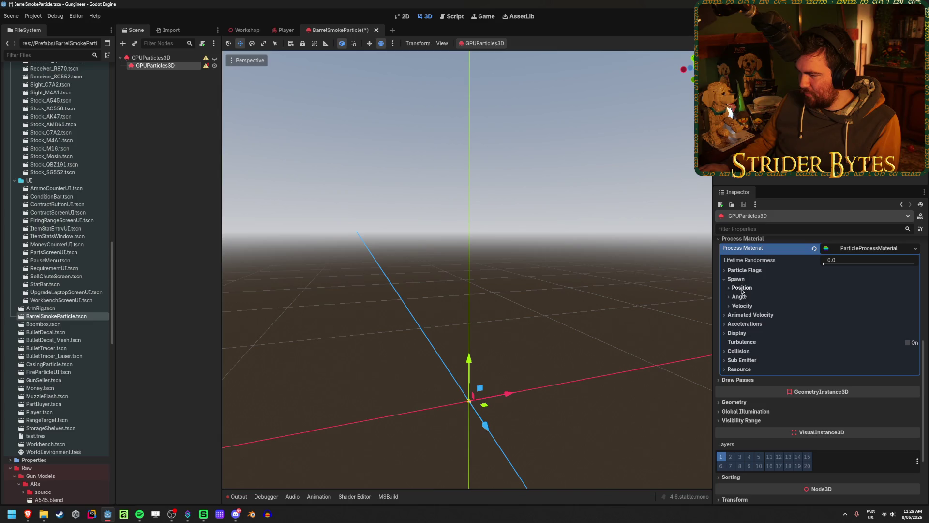
pyautogui.moveTo(30, 516)
pyautogui.click(65, 479)
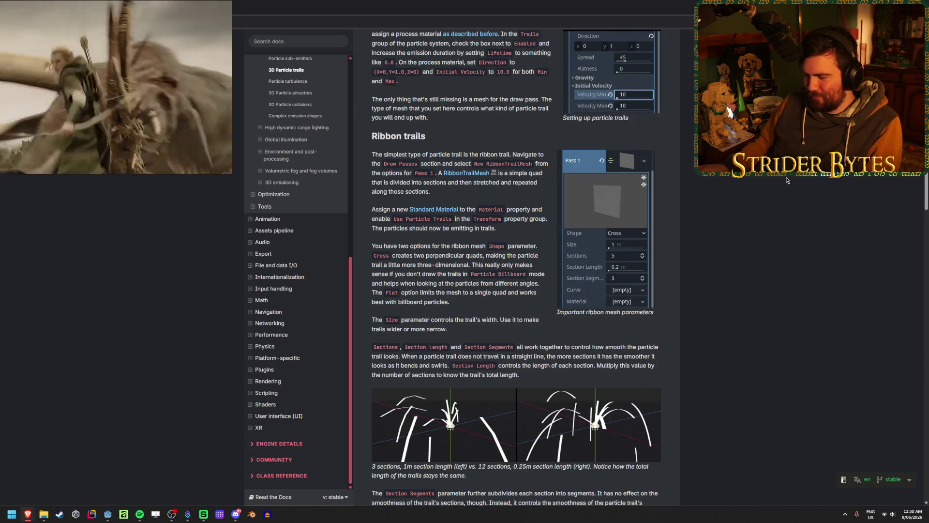
# Look up the trail setup values: direction (0, 1.0, 0) and initial velocity 10.0.
pyautogui.scroll(-1, 518, 339)
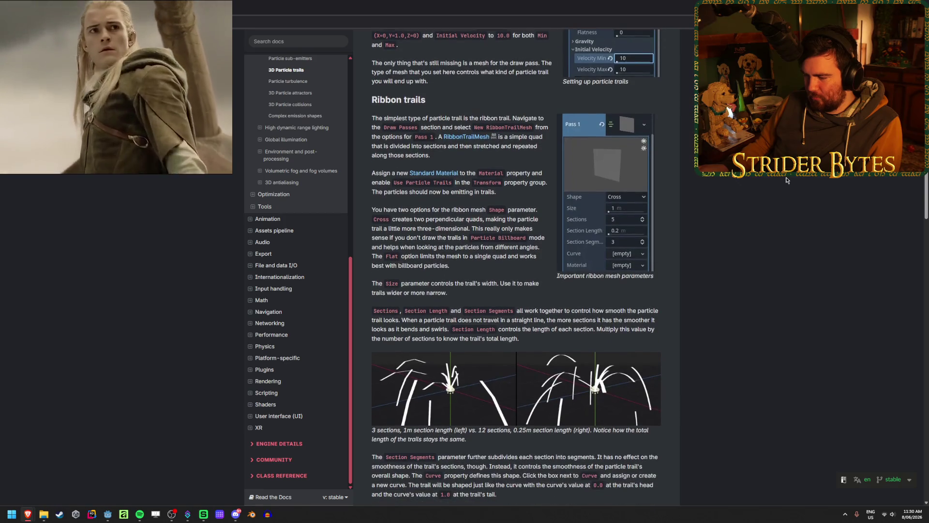
pyautogui.moveTo(461, 430)
pyautogui.mouseDown()
pyautogui.moveTo(612, 430)
pyautogui.moveTo(443, 427)
pyautogui.mouseUp()
pyautogui.click(472, 431)
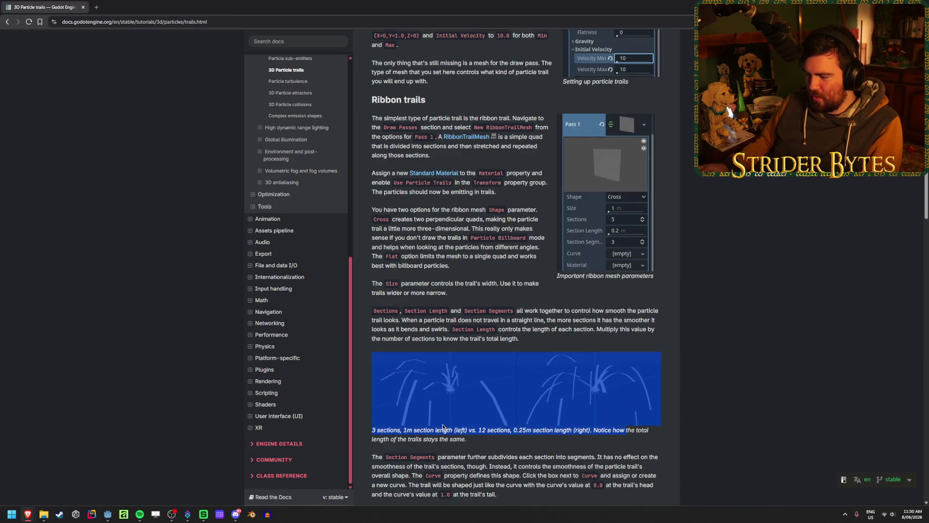
pyautogui.click(747, 405)
pyautogui.scroll(2, 747, 405)
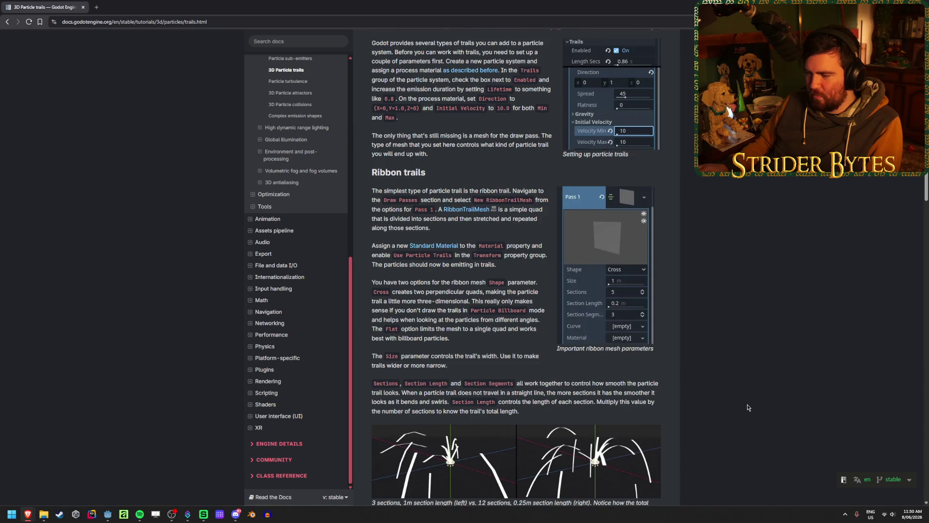
pyautogui.scroll(-1, 744, 407)
pyautogui.scroll(1, 744, 408)
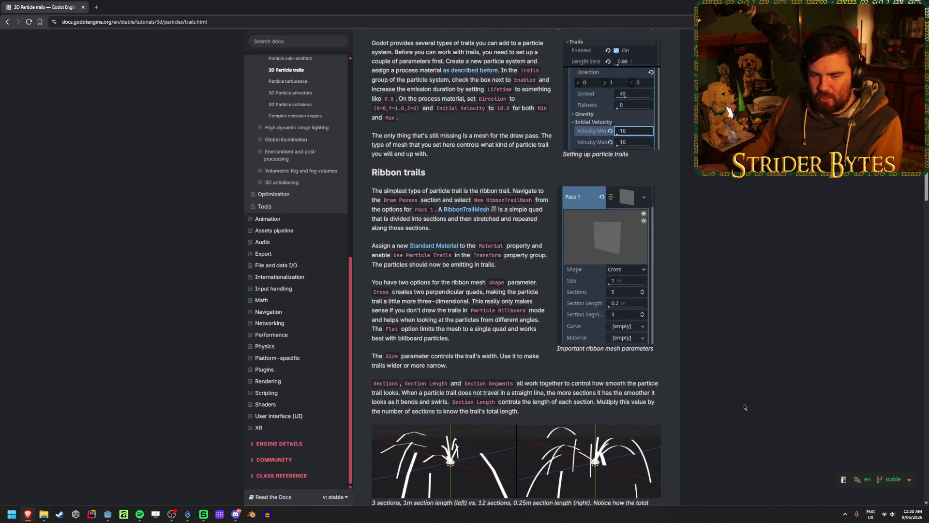
pyautogui.scroll(2, 744, 407)
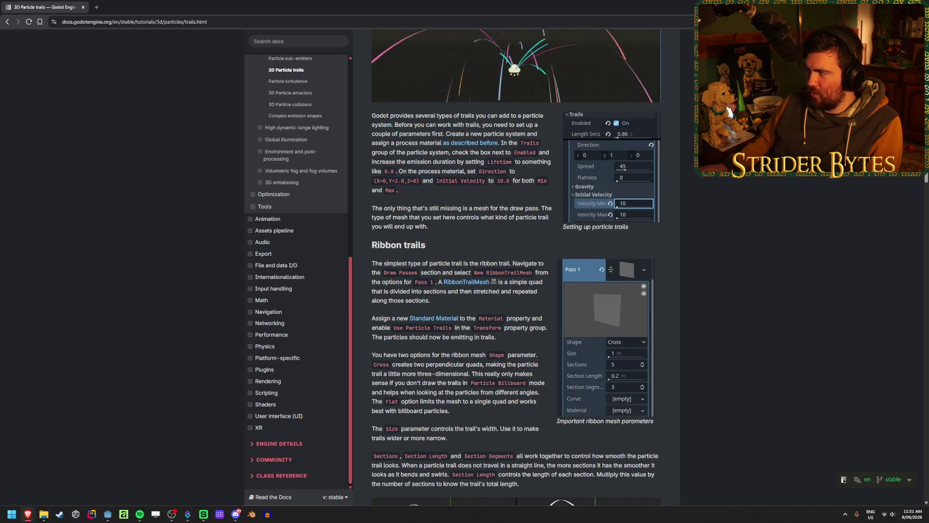
pyautogui.hotkey('alt', 'Tab')
# Set the material's minimum spawn velocity to 10 and save the scene.
pyautogui.click(761, 297)
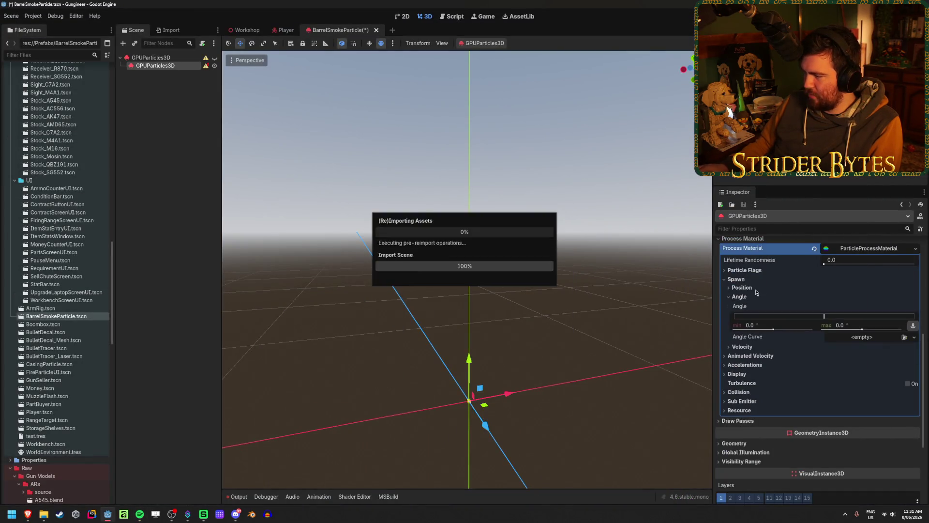
pyautogui.click(745, 296)
pyautogui.click(748, 305)
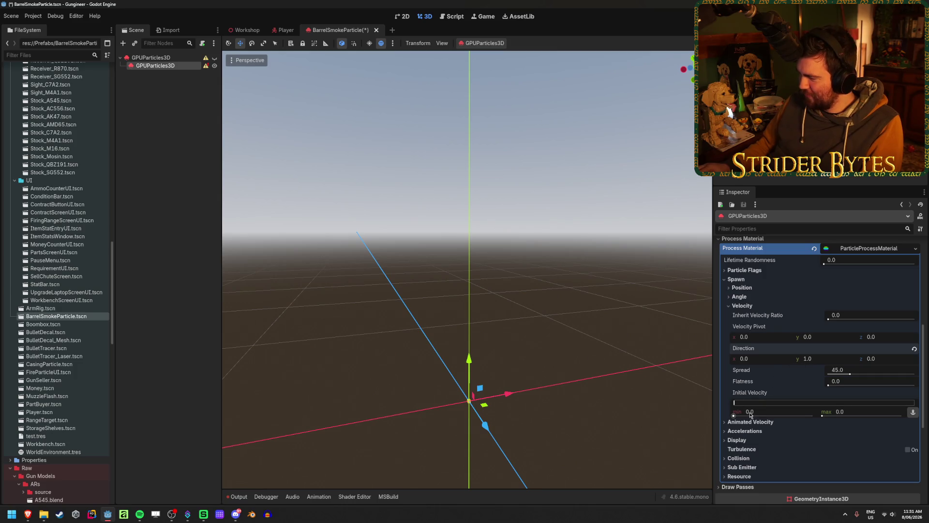
pyautogui.write('10')
pyautogui.press('Tab')
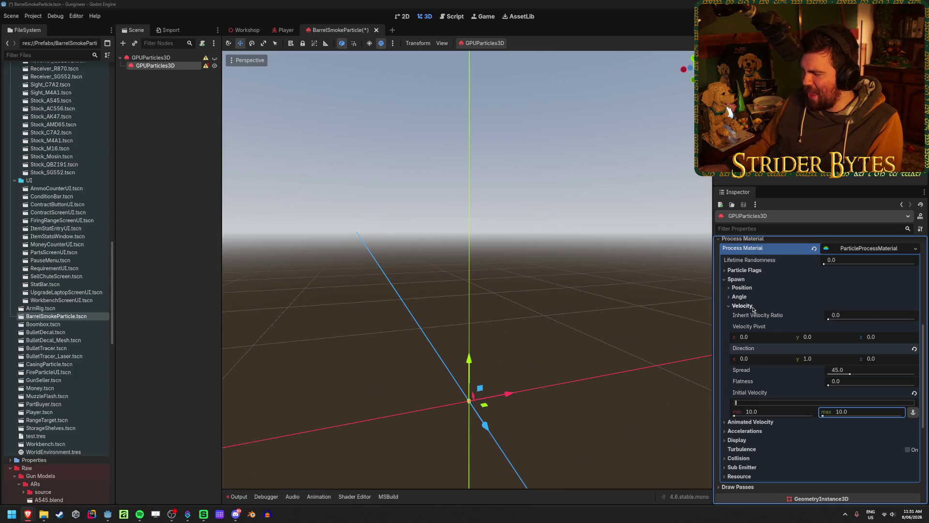
pyautogui.hotkey('ctrl', 's')
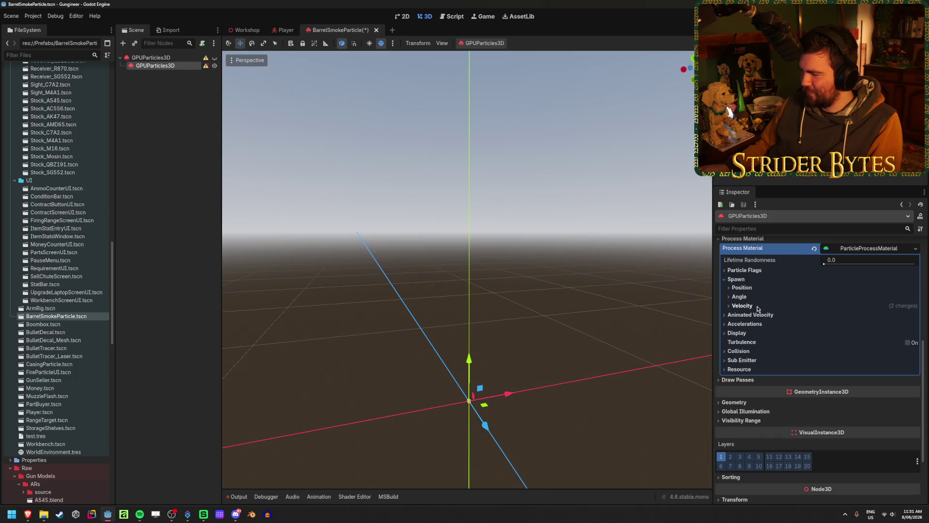
pyautogui.click(742, 305)
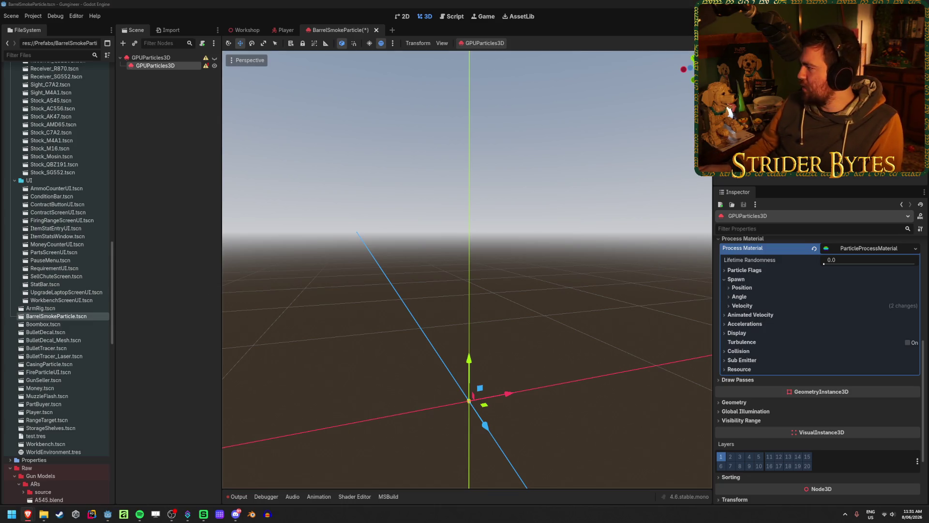
pyautogui.hotkey('alt', 'Tab')
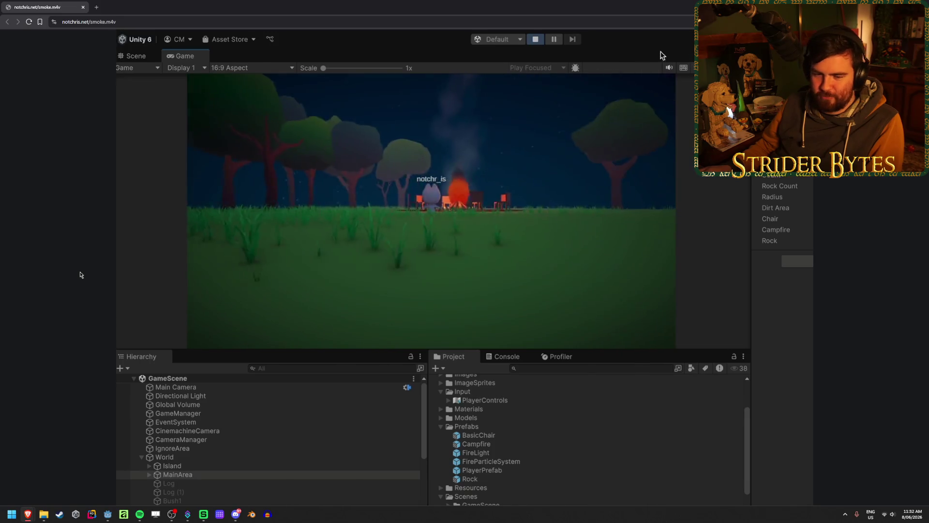
# Watch the smoke.m4v reference clip, then return to Godot.
pyautogui.moveTo(473, 205)
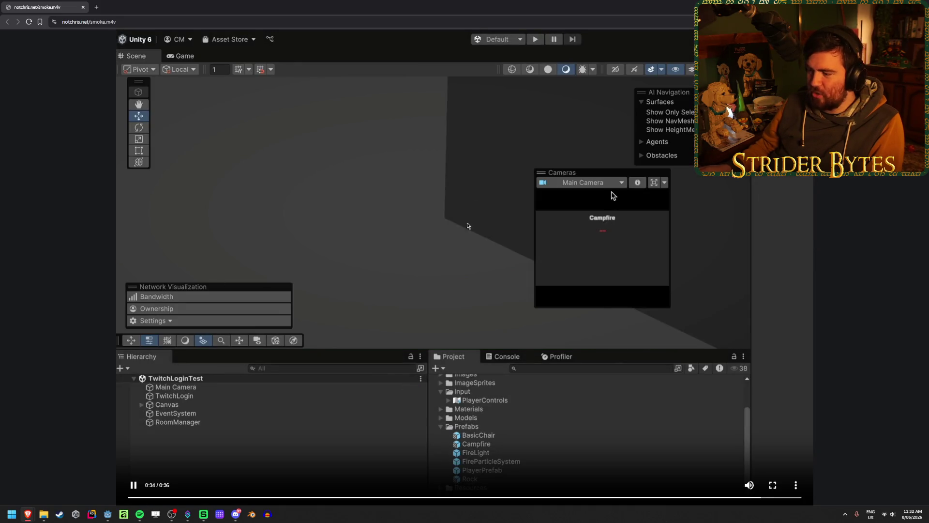
pyautogui.hotkey('alt', 'Tab')
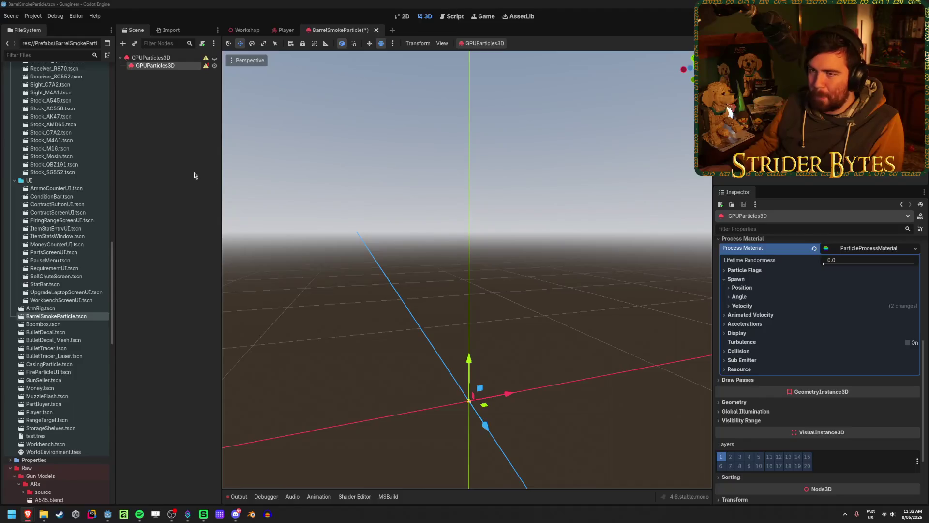
# Select the child GPUParticles3D and review its spawn angle and velocity settings.
pyautogui.click(161, 67)
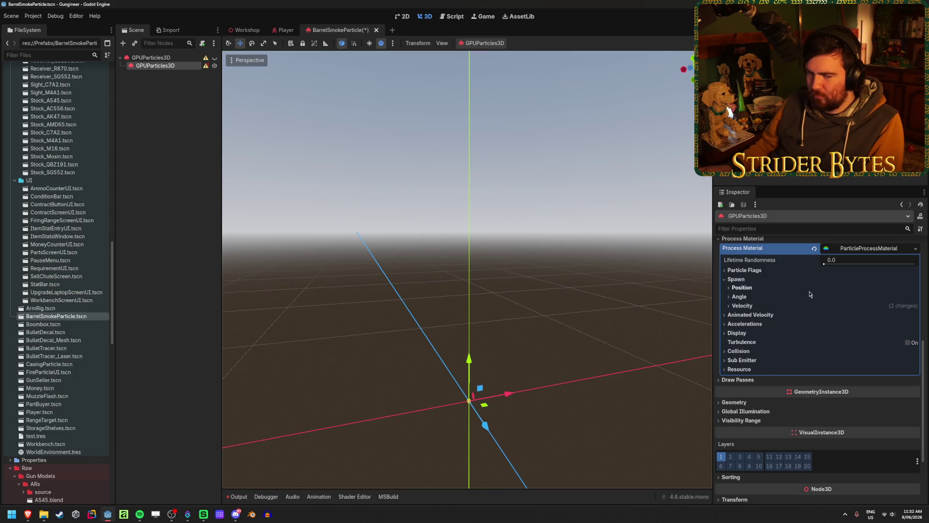
pyautogui.click(757, 296)
pyautogui.click(748, 296)
pyautogui.click(742, 306)
pyautogui.click(743, 307)
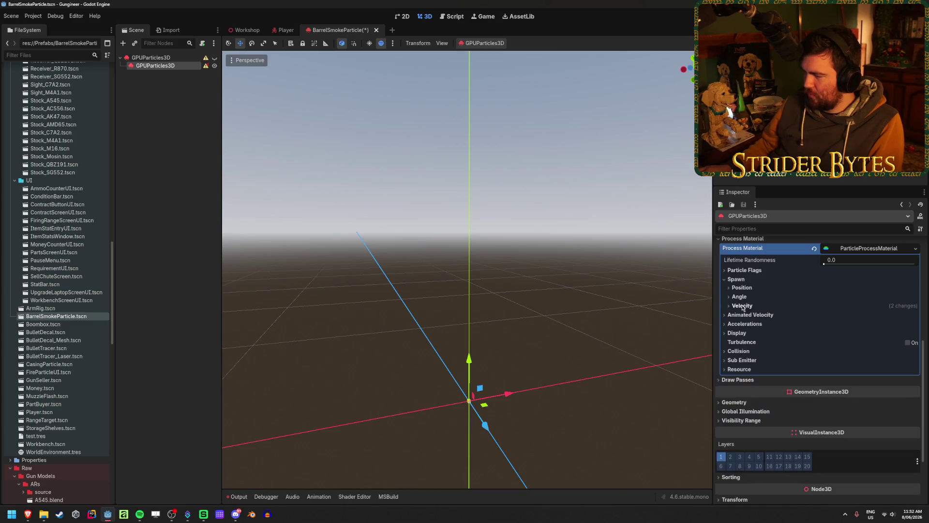
# Read the docs paragraph explaining the missing draw mesh, then return to the editor.
pyautogui.moveTo(28, 514)
pyautogui.click(53, 477)
pyautogui.moveTo(466, 231); pyautogui.dragTo(372, 208)
pyautogui.click(508, 260)
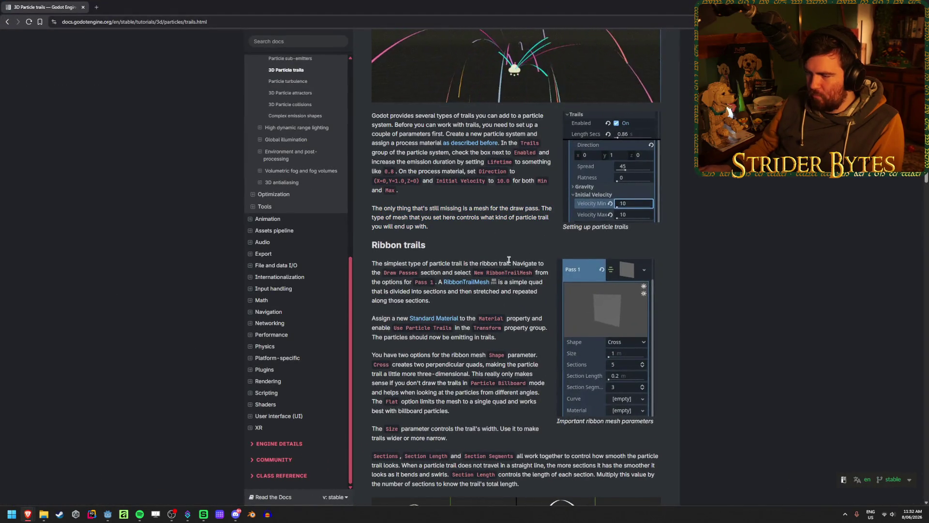
pyautogui.scroll(-2, 508, 260)
pyautogui.hotkey('alt', 'Tab')
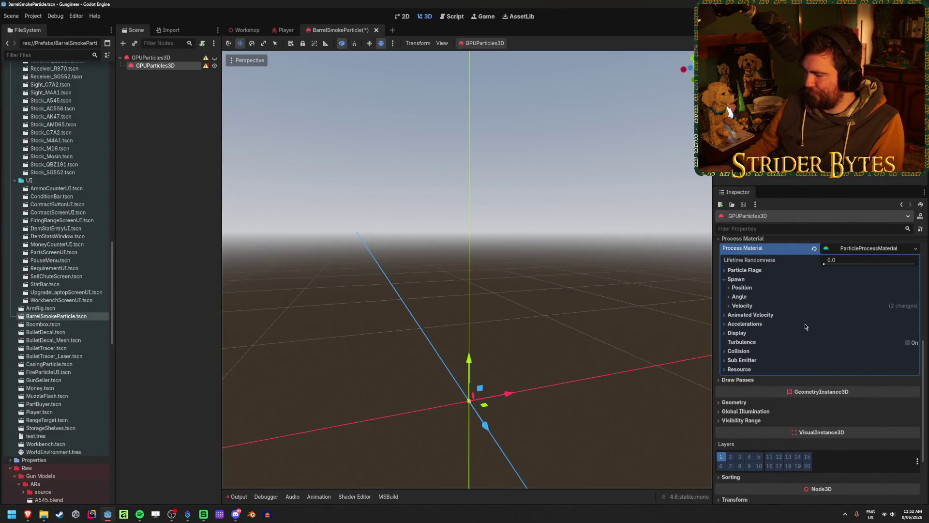
# Assign a new RibbonTrailMesh to Draw Pass 1, unhide the parent smoke, and frame the emitter.
pyautogui.scroll(-3, 736, 318)
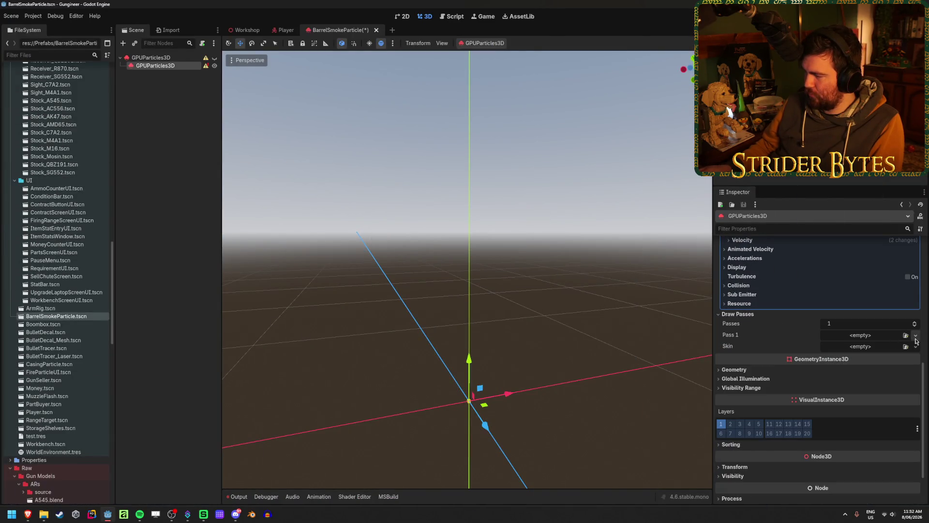
pyautogui.click(916, 341)
pyautogui.click(893, 467)
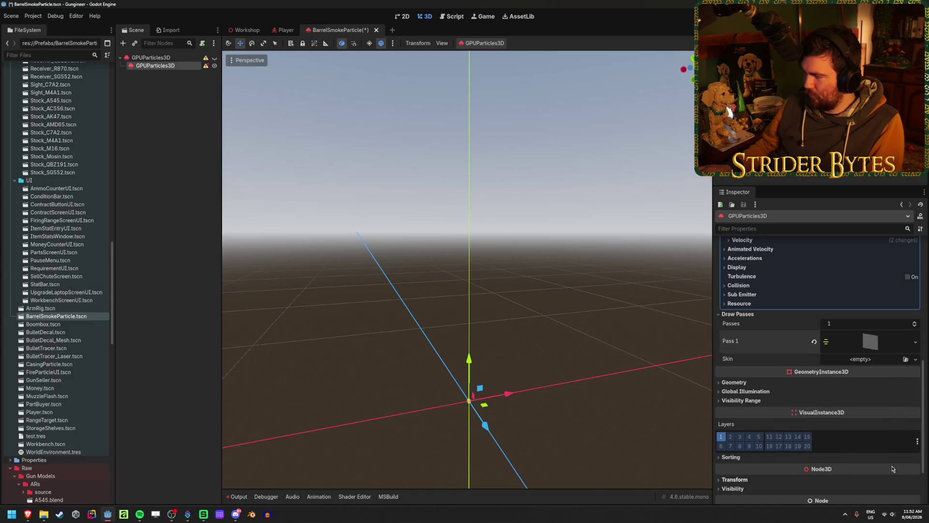
pyautogui.click(870, 341)
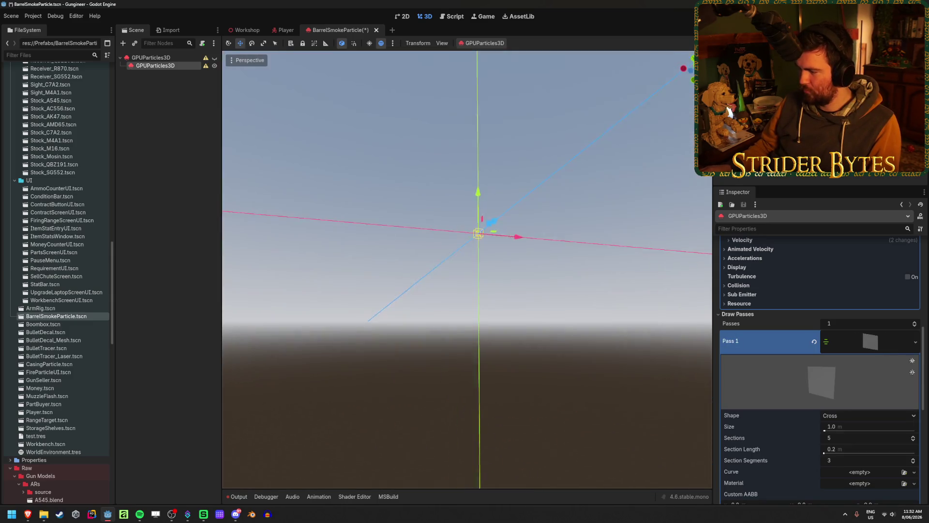
pyautogui.moveTo(467, 271)
pyautogui.mouseDown()
pyautogui.moveTo(467, 251)
pyautogui.moveTo(457, 281)
pyautogui.moveTo(426, 279)
pyautogui.moveTo(436, 261)
pyautogui.moveTo(411, 271)
pyautogui.mouseUp()
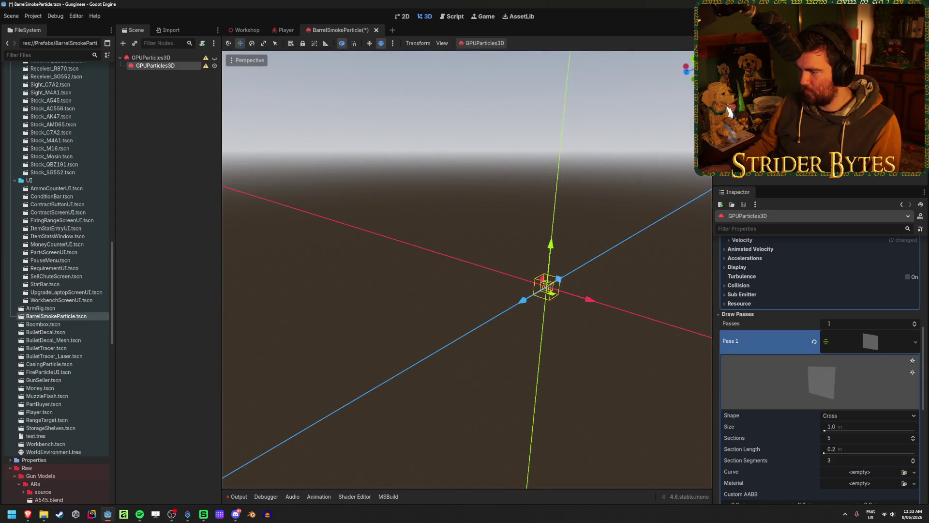
pyautogui.click(214, 58)
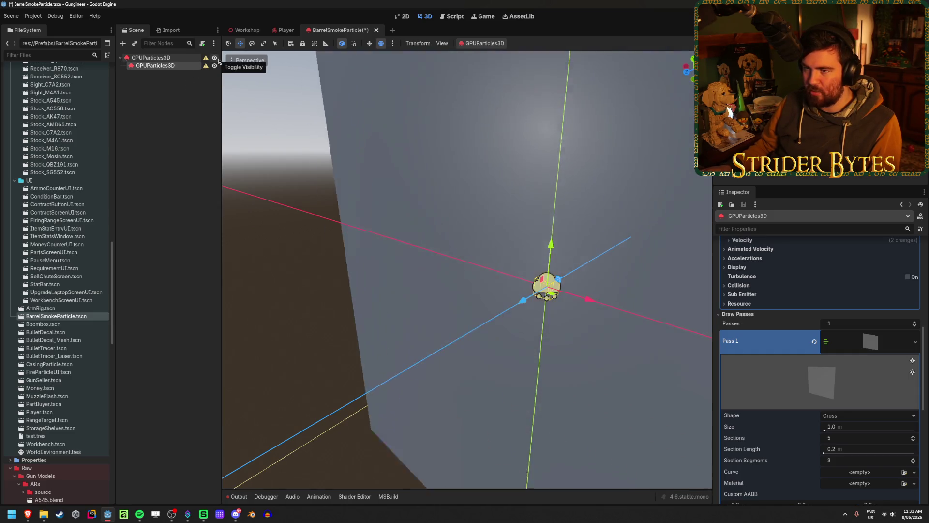
pyautogui.moveTo(160, 66); pyautogui.dragTo(121, 60)
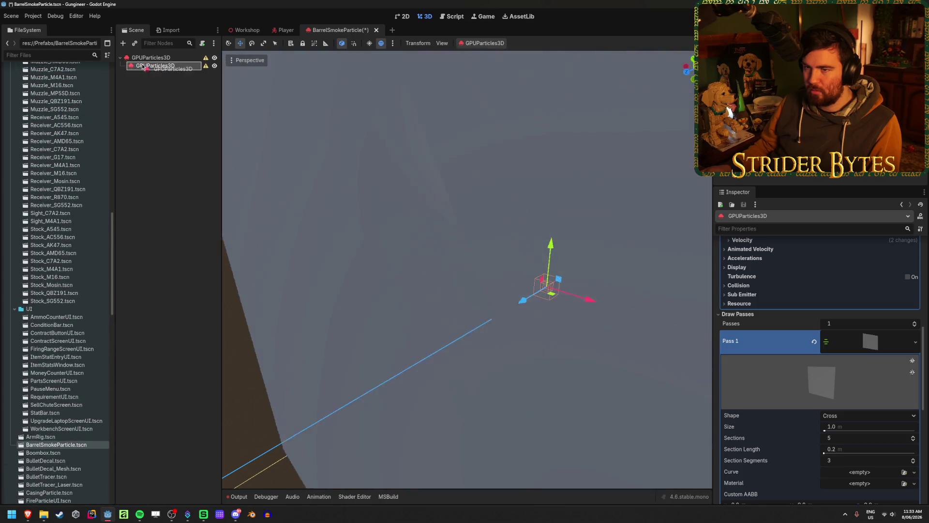
pyautogui.press('f')
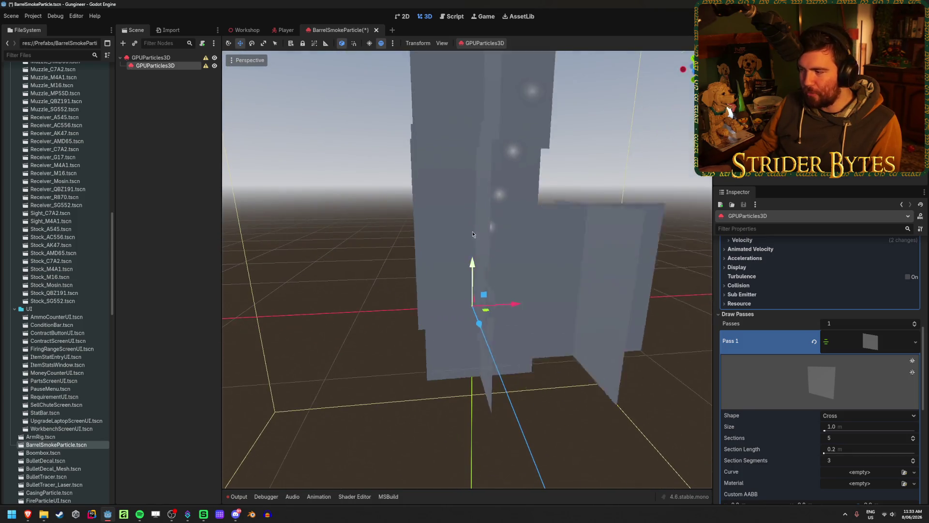
# Set the ribbon trail mesh Size to 0.1 and re-check the trails docs.
pyautogui.click(860, 425)
pyautogui.write('0.1')
pyautogui.press('Return')
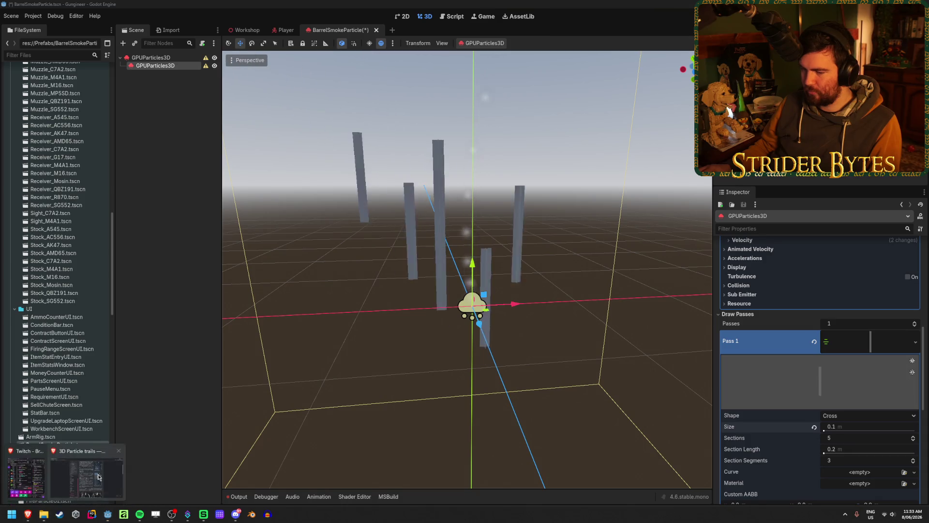
pyautogui.click(32, 515)
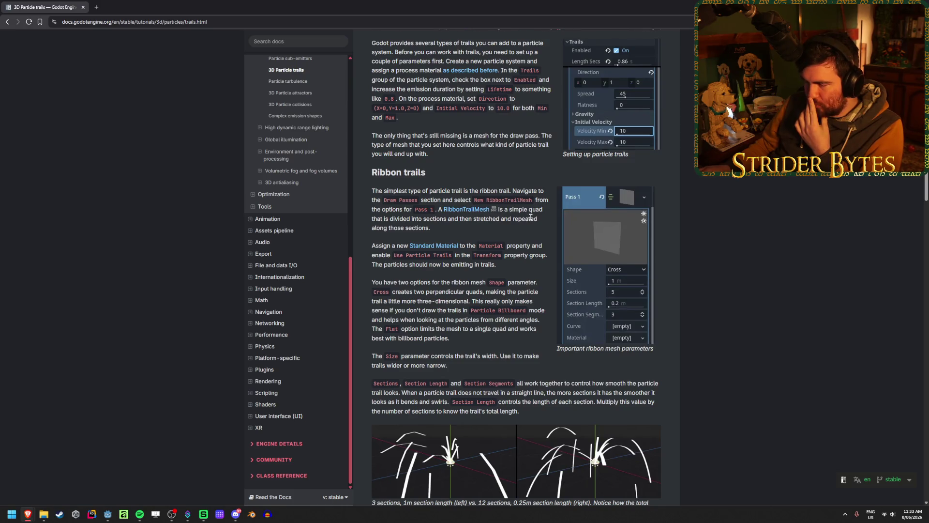
pyautogui.scroll(-1, 531, 217)
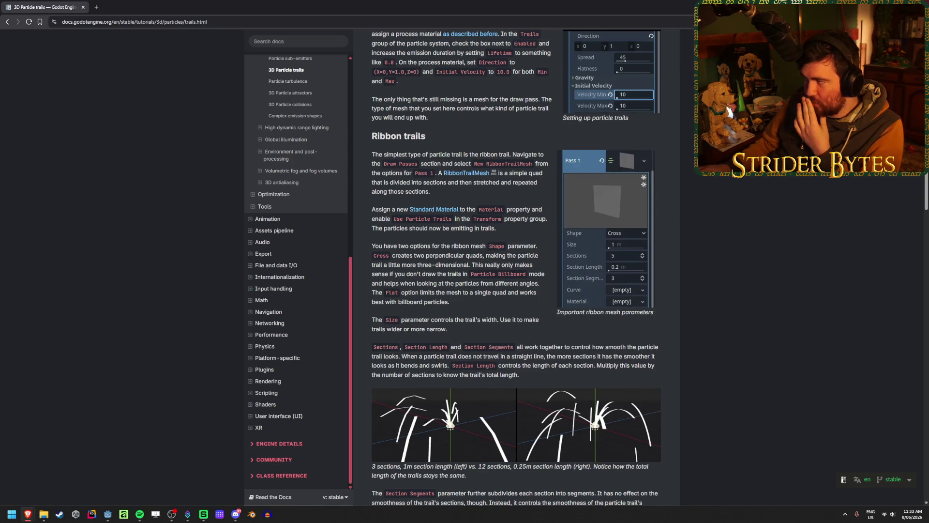
pyautogui.press('super+Down')
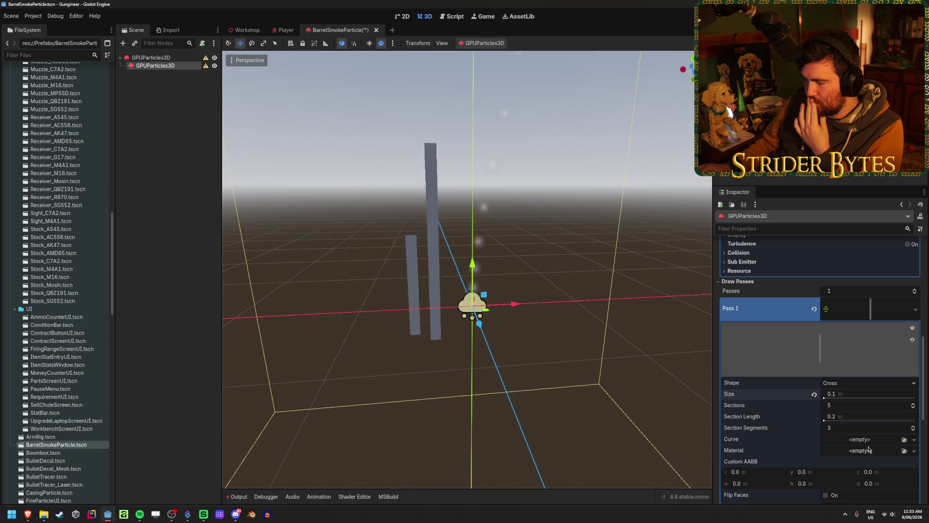
pyautogui.click(867, 450)
# Give the trail mesh a new material with Use Particle Trails enabled, and save.
pyautogui.click(880, 456)
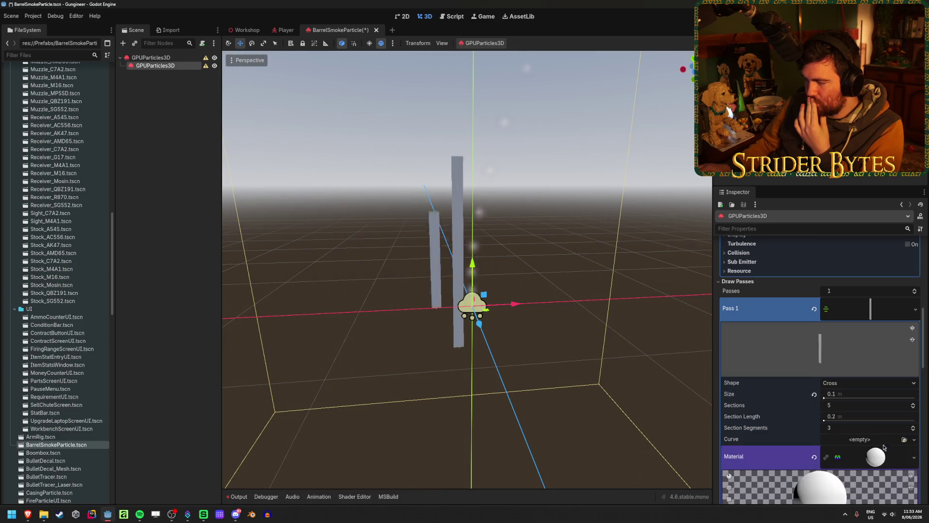
pyautogui.scroll(-15, 848, 347)
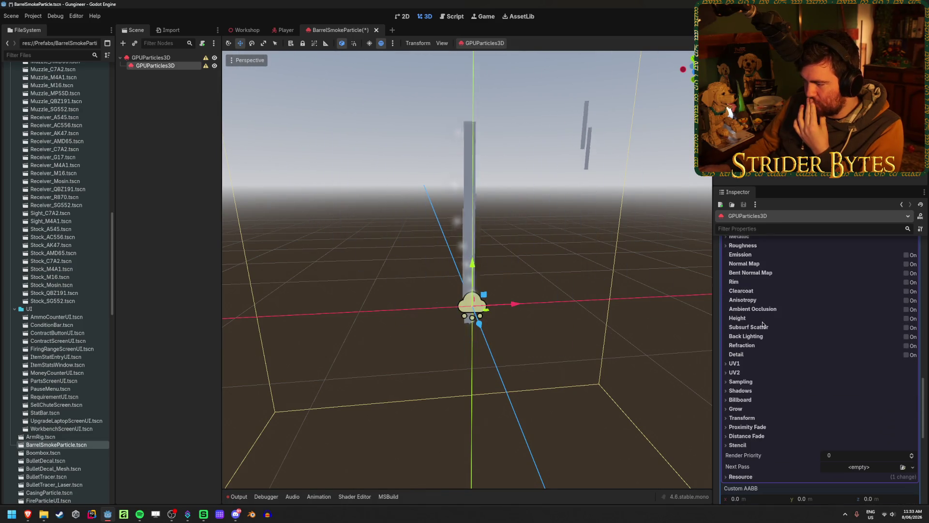
pyautogui.click(748, 416)
pyautogui.scroll(-3, 783, 396)
pyautogui.click(827, 384)
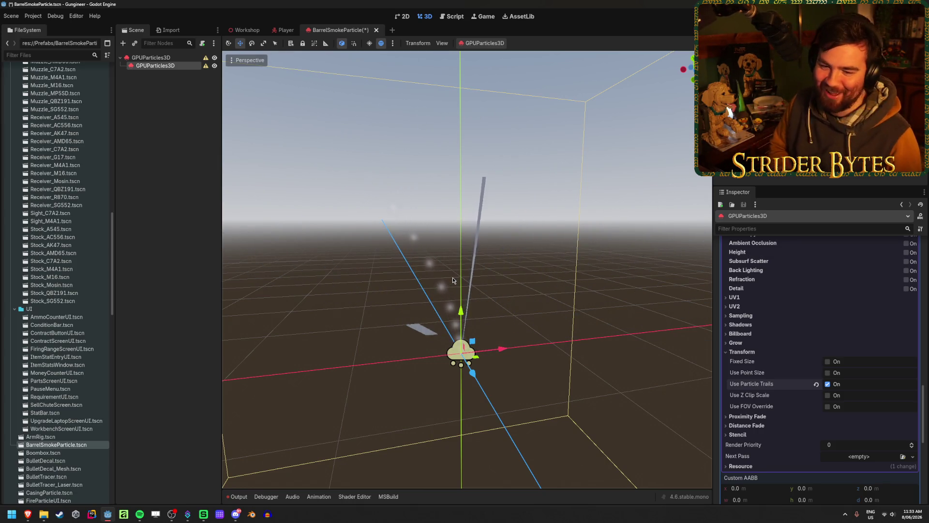
pyautogui.moveTo(481, 235)
pyautogui.mouseDown()
pyautogui.moveTo(610, 222)
pyautogui.moveTo(590, 232)
pyautogui.mouseUp()
pyautogui.hotkey('ctrl', 's')
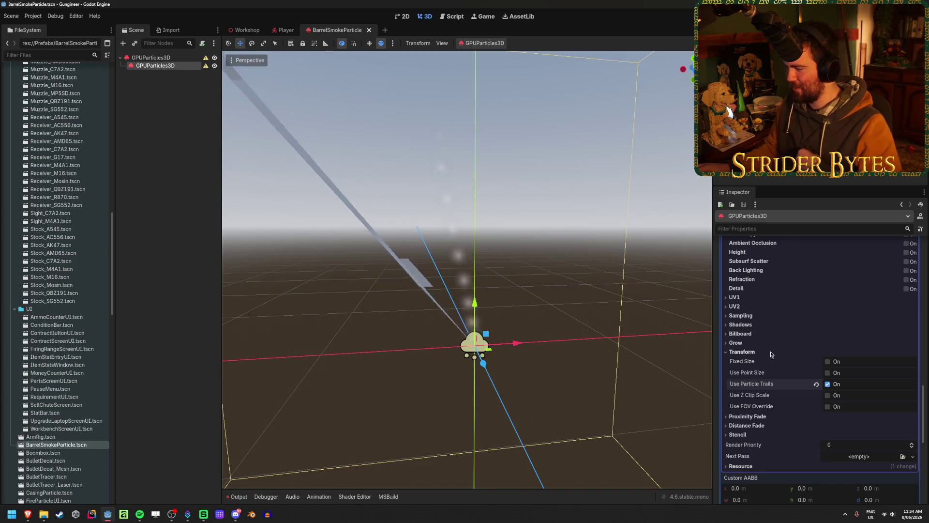
# Consult the trails docs again, then expand the material's billboard settings.
pyautogui.moveTo(29, 517)
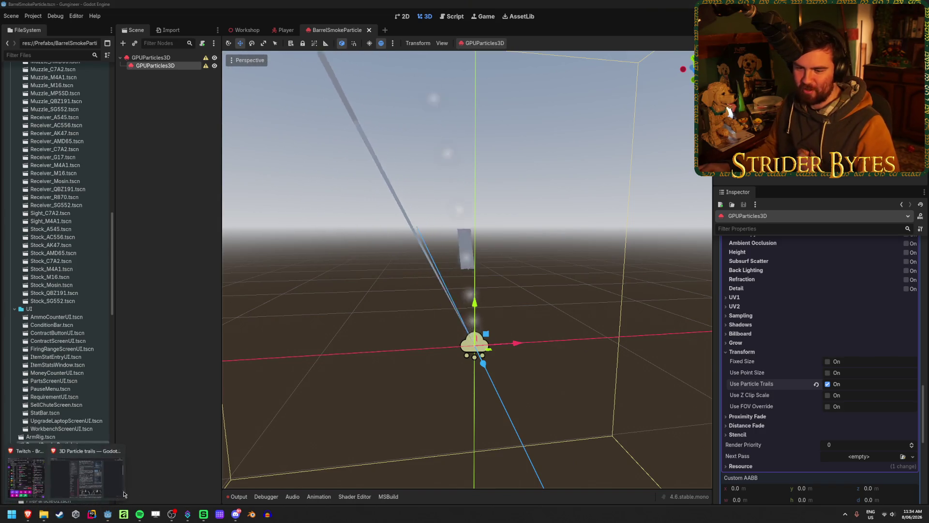
pyautogui.click(92, 485)
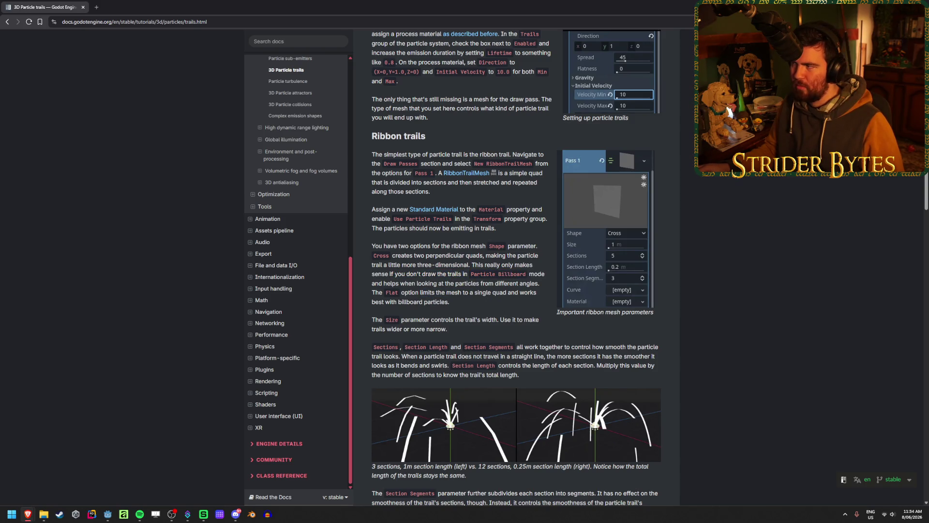
pyautogui.hotkey('alt', 'Tab')
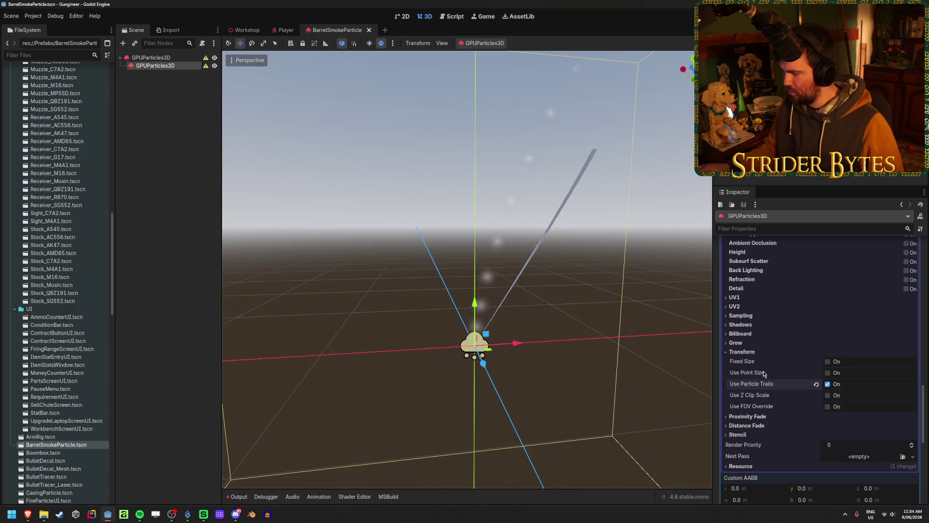
pyautogui.click(739, 333)
# Set the billboard mode to Particle Billboard and the trail shape to Flat.
pyautogui.click(866, 343)
pyautogui.click(862, 383)
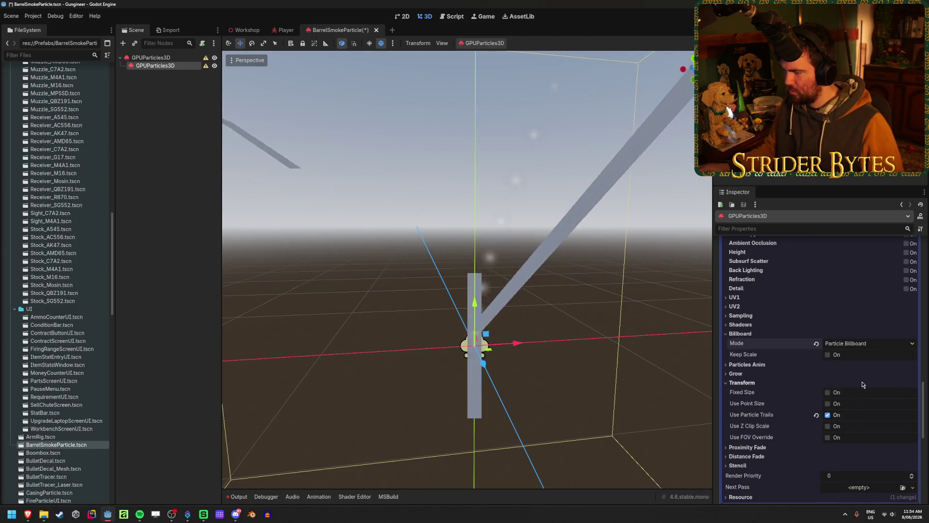
pyautogui.moveTo(624, 363); pyautogui.dragTo(642, 365)
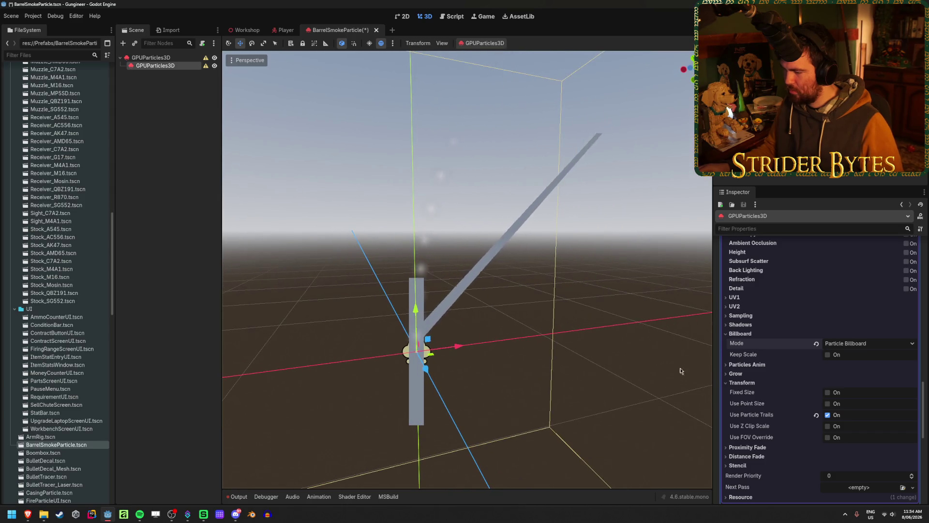
pyautogui.scroll(10, 771, 387)
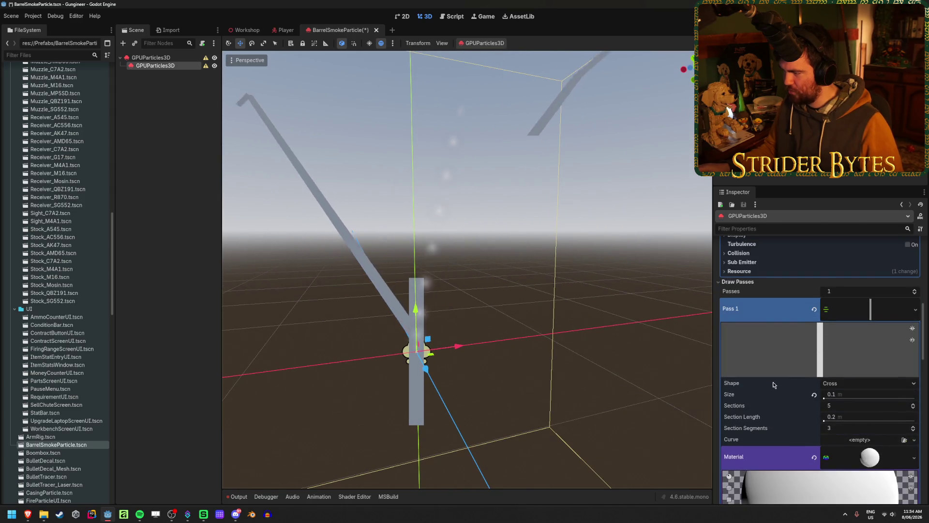
pyautogui.click(866, 383)
pyautogui.click(837, 395)
# Reduce the trail emitter's Amount to 1 particle.
pyautogui.moveTo(465, 271)
pyautogui.mouseDown()
pyautogui.moveTo(479, 265)
pyautogui.moveTo(465, 261)
pyautogui.moveTo(513, 271)
pyautogui.moveTo(435, 265)
pyautogui.mouseUp()
pyautogui.scroll(10, 768, 374)
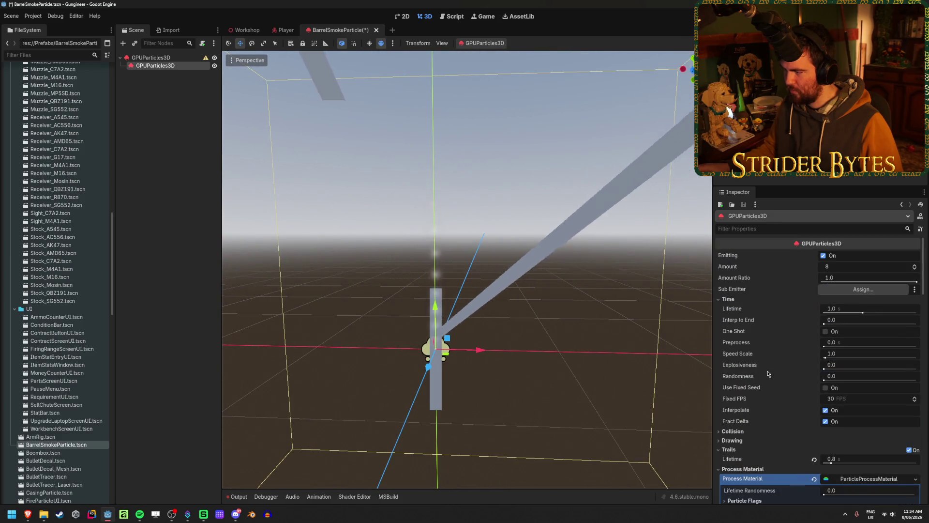
pyautogui.click(849, 266)
pyautogui.write('1')
pyautogui.press('Return')
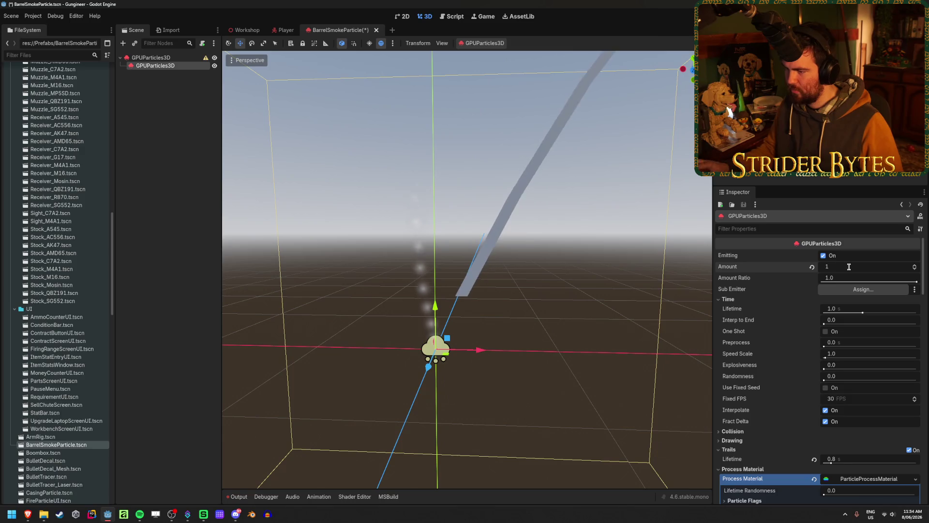
# Raise the emitter's Time > Fixed FPS from 30 to 60.
pyautogui.moveTo(465, 266)
pyautogui.mouseDown()
pyautogui.moveTo(436, 271)
pyautogui.moveTo(551, 306)
pyautogui.mouseUp()
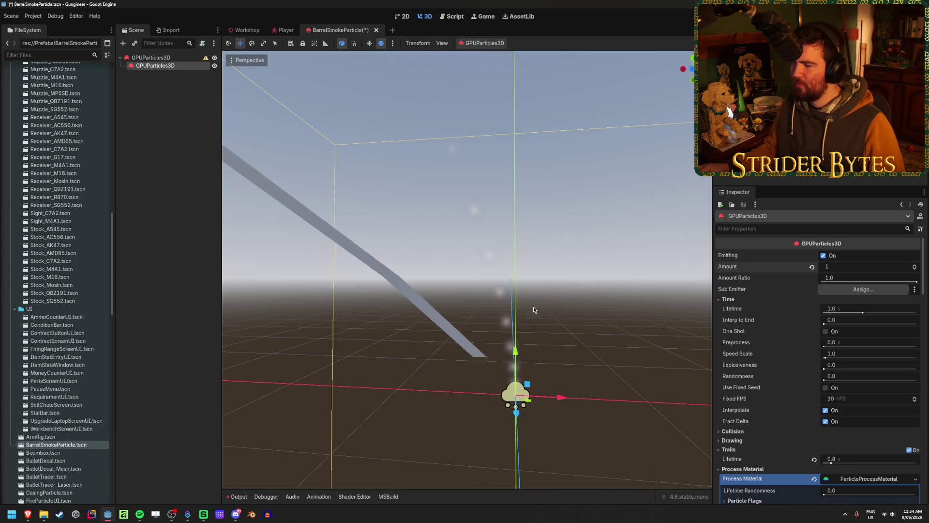
pyautogui.moveTo(557, 311); pyautogui.dragTo(604, 255)
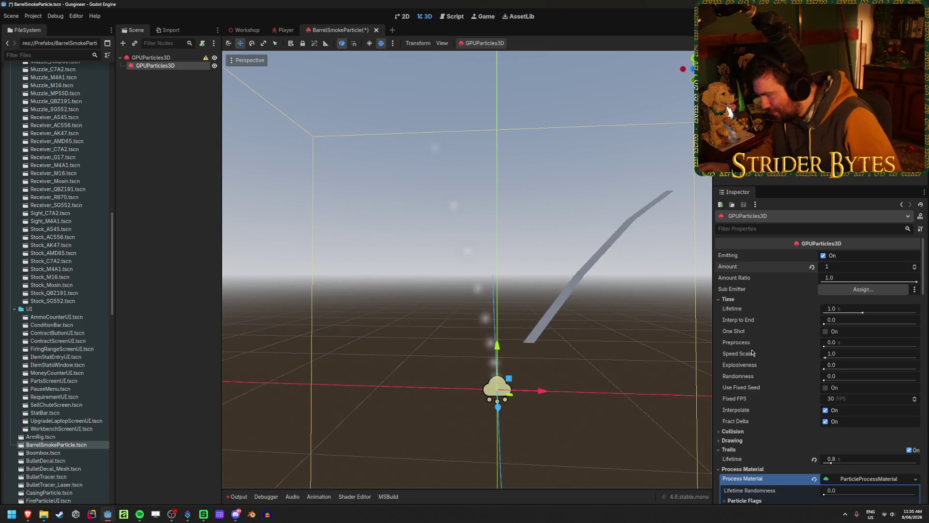
pyautogui.click(860, 398)
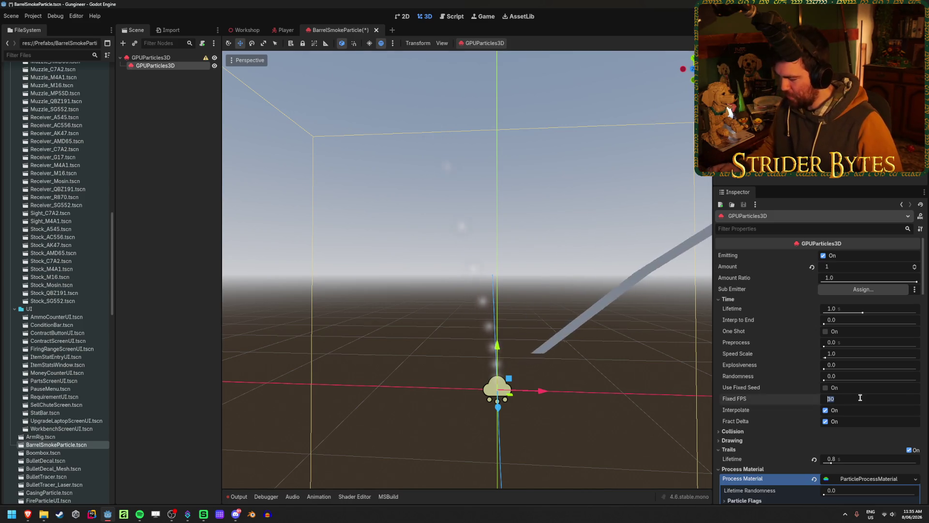
pyautogui.write('60')
pyautogui.press('Return')
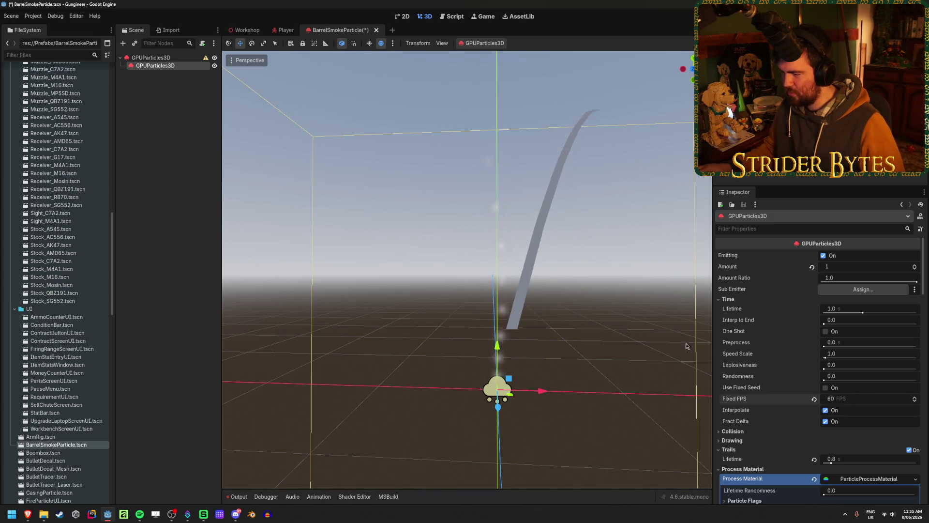
pyautogui.scroll(-10, 790, 347)
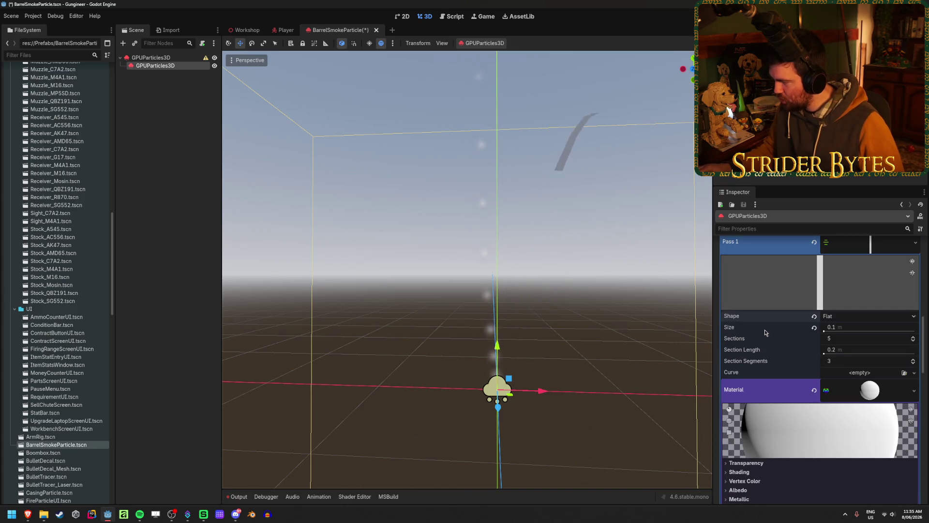
# Give the ribbon mesh 12 sections with a section length of 0.05.
pyautogui.click(850, 339)
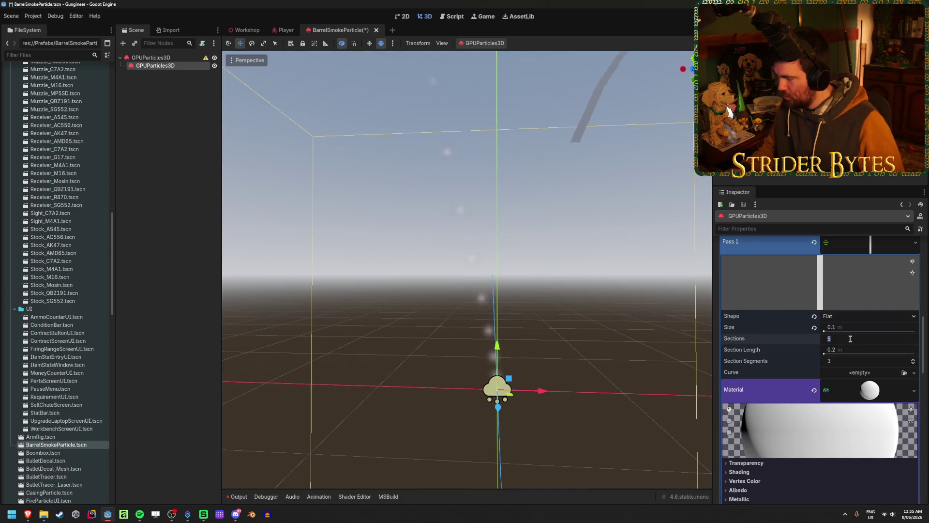
pyautogui.write('12')
pyautogui.click(847, 349)
pyautogui.write('0.05')
pyautogui.press('Return')
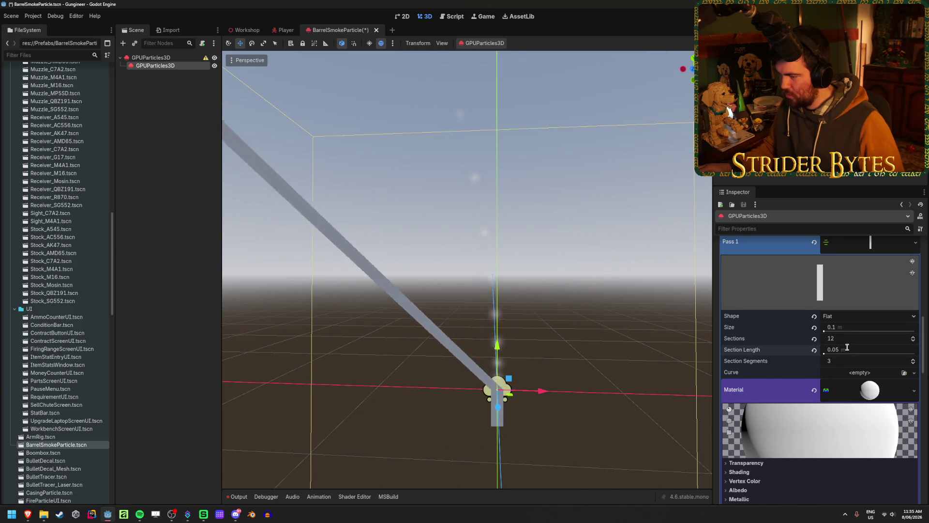
# Bring the browser's 3D Particle trails documentation page forward.
pyautogui.moveTo(464, 271)
pyautogui.mouseDown()
pyautogui.moveTo(513, 261)
pyautogui.moveTo(483, 271)
pyautogui.mouseUp()
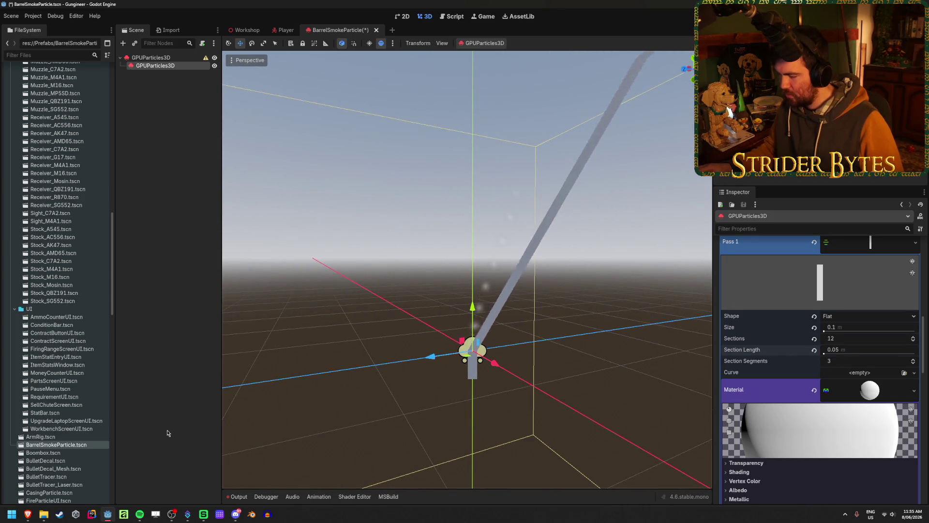
pyautogui.moveTo(28, 514)
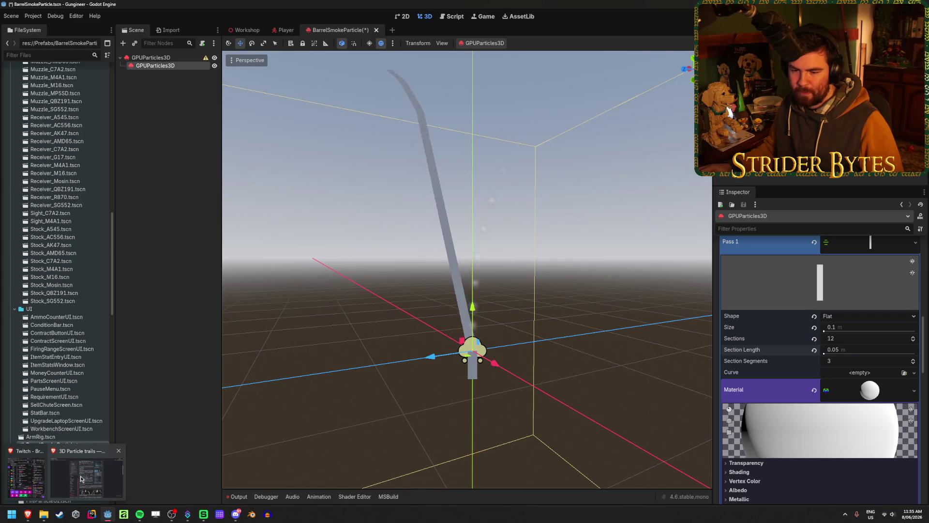
pyautogui.click(81, 479)
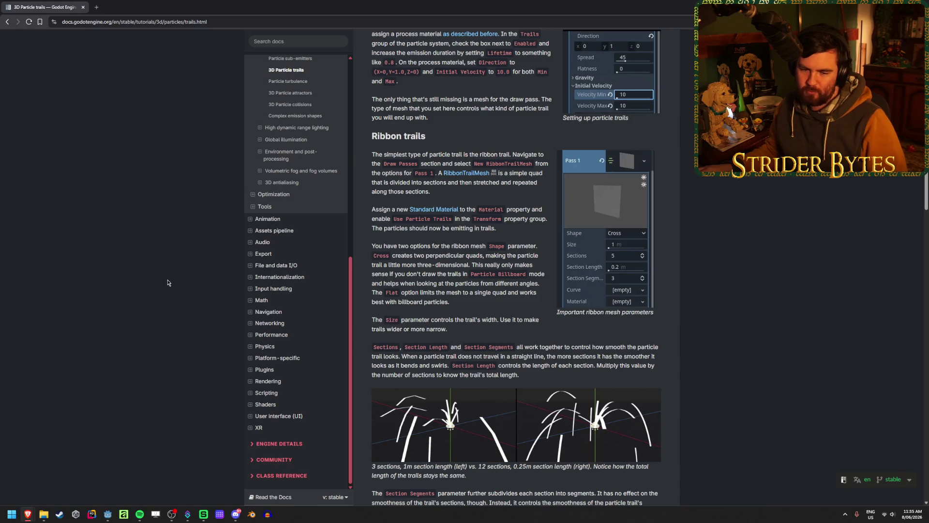
pyautogui.scroll(-2, 169, 281)
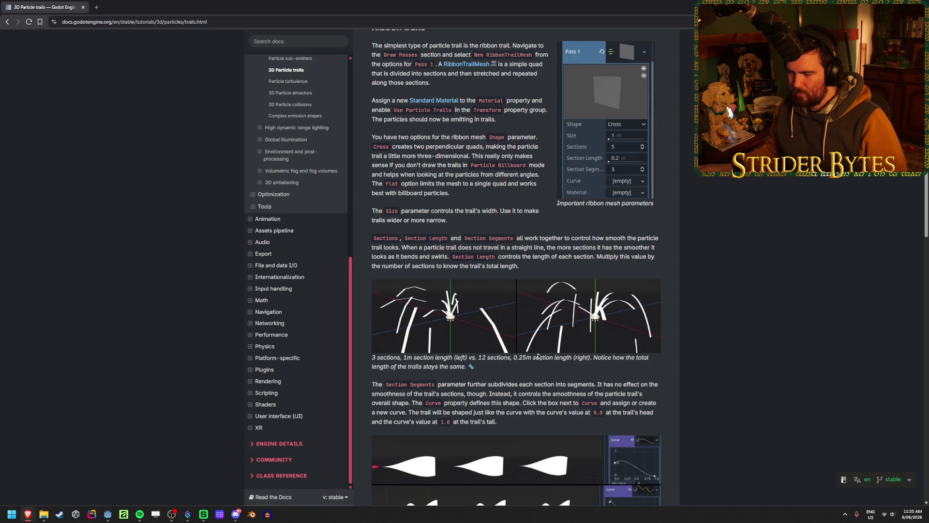
pyautogui.scroll(-2, 473, 355)
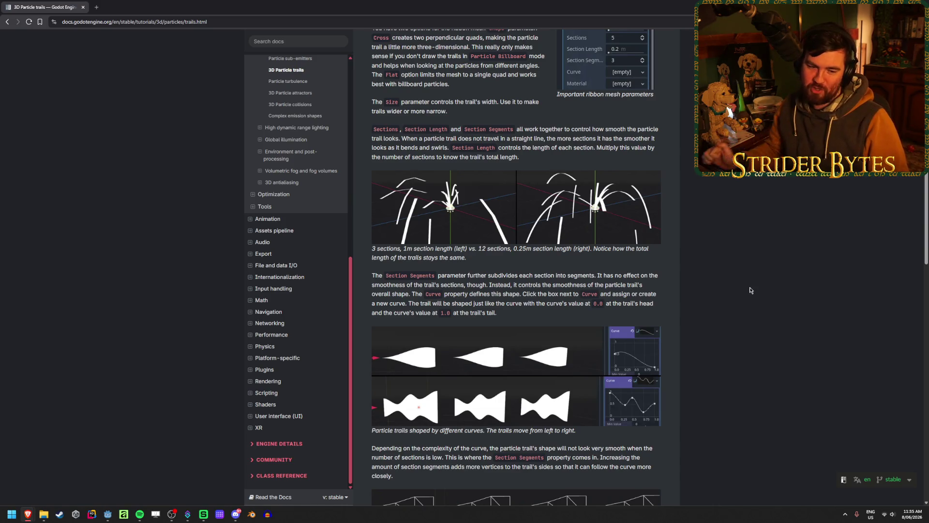
pyautogui.scroll(-3, 750, 290)
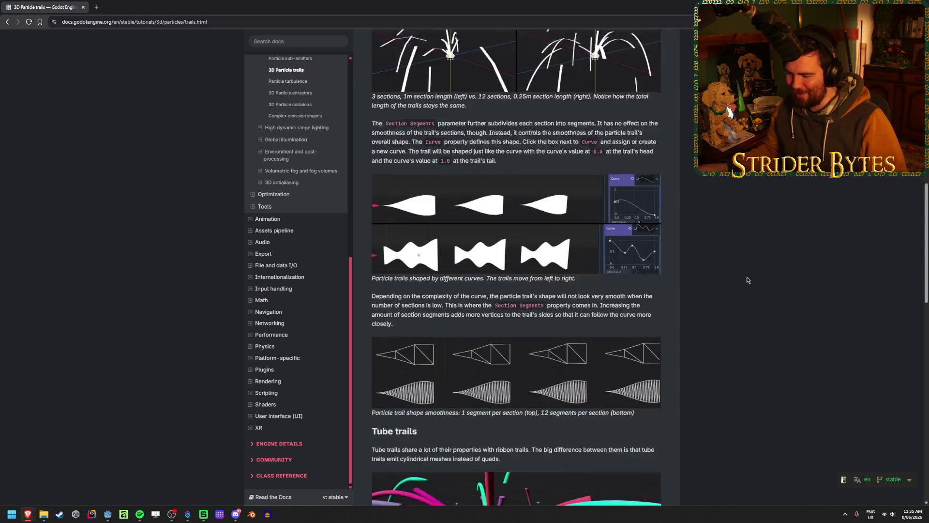
pyautogui.scroll(-3, 720, 249)
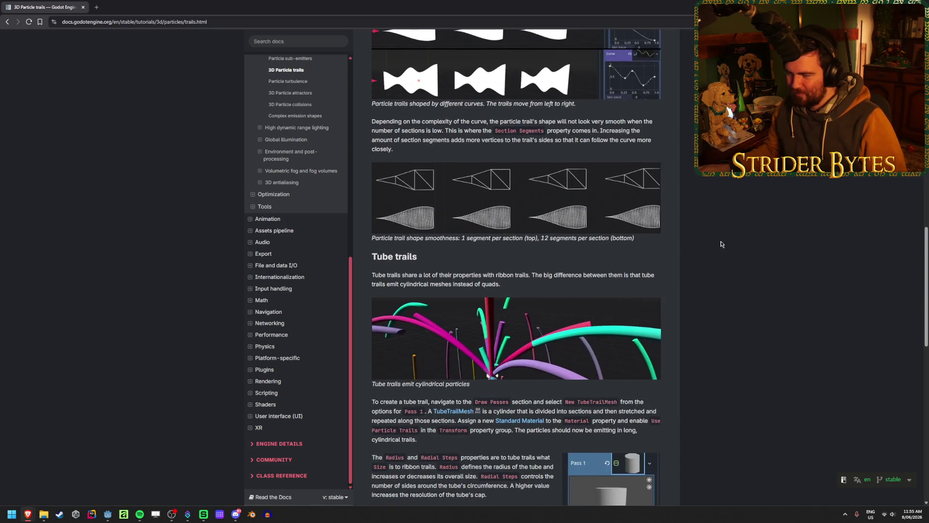
pyautogui.scroll(-8, 803, 363)
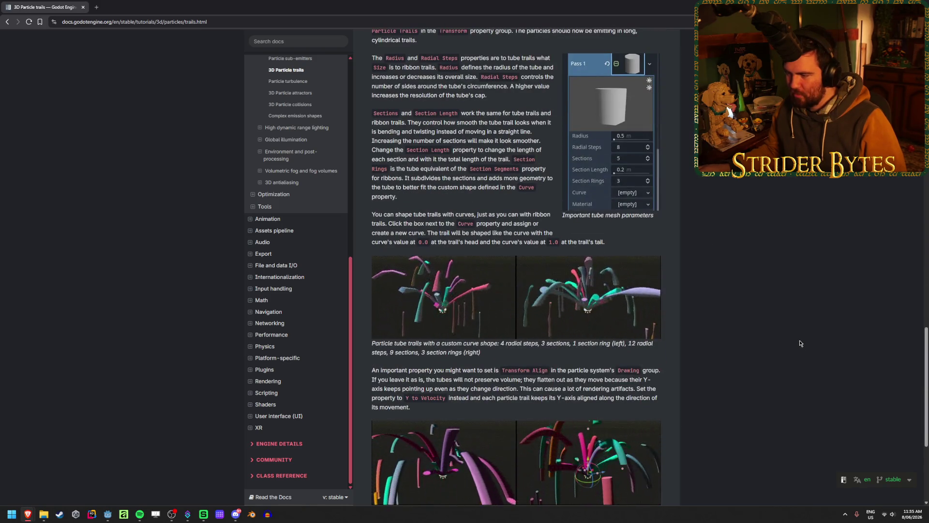
pyautogui.scroll(-4, 799, 343)
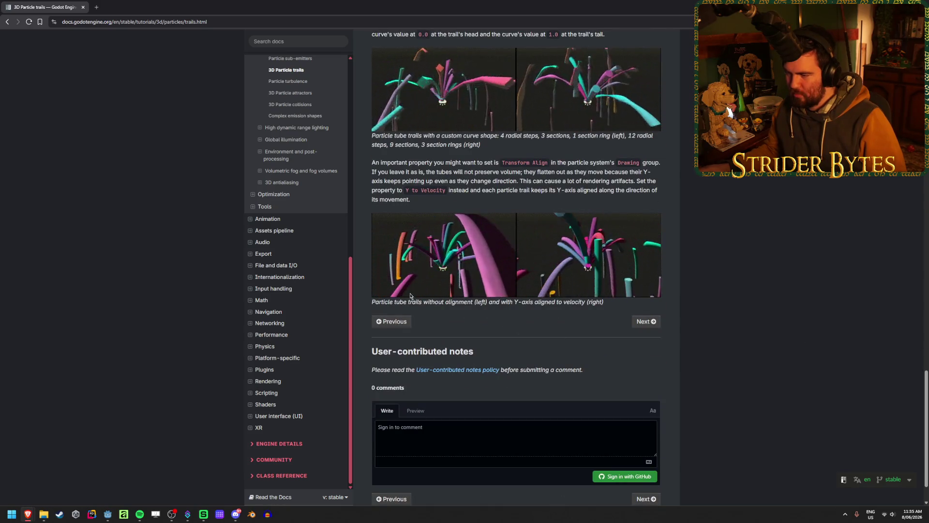
pyautogui.moveTo(502, 302)
pyautogui.mouseDown()
pyautogui.moveTo(612, 301)
pyautogui.moveTo(504, 302)
pyautogui.mouseUp()
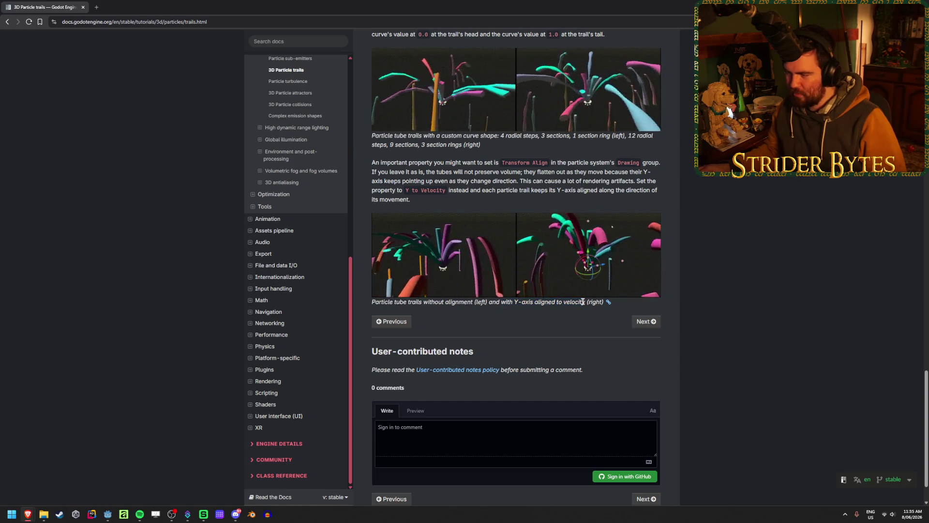
pyautogui.scroll(5, 778, 298)
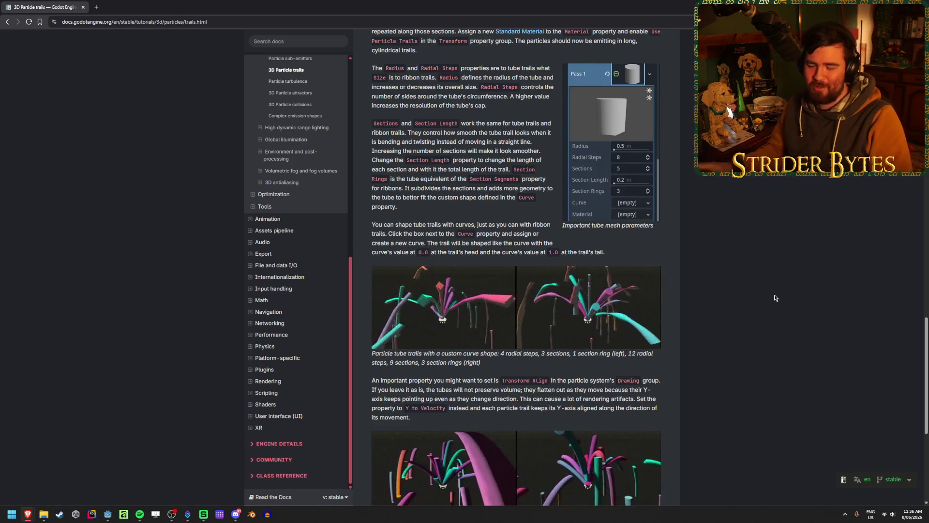
pyautogui.scroll(5, 756, 286)
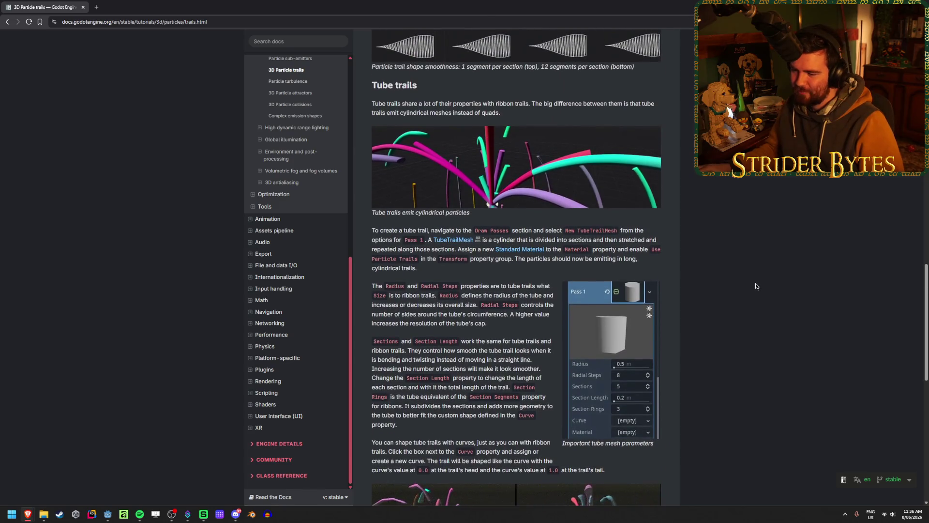
pyautogui.scroll(8, 757, 286)
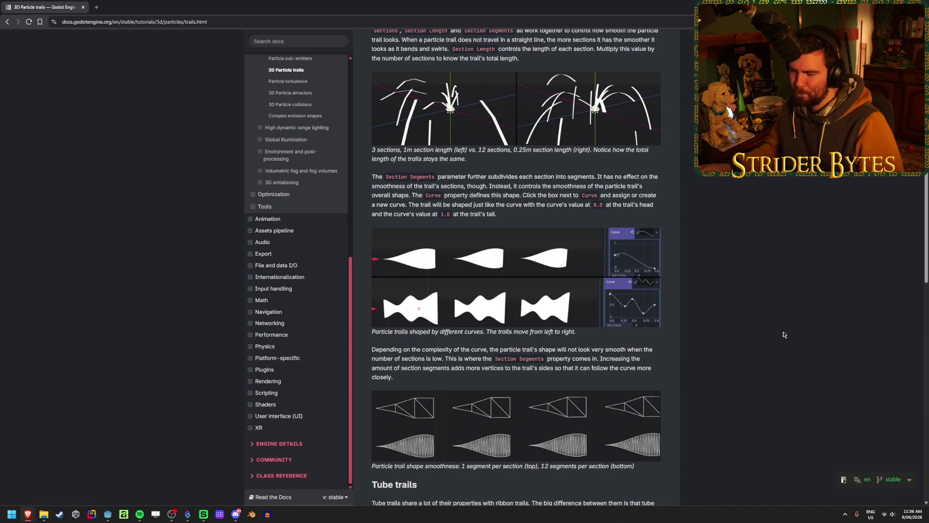
pyautogui.scroll(3, 783, 333)
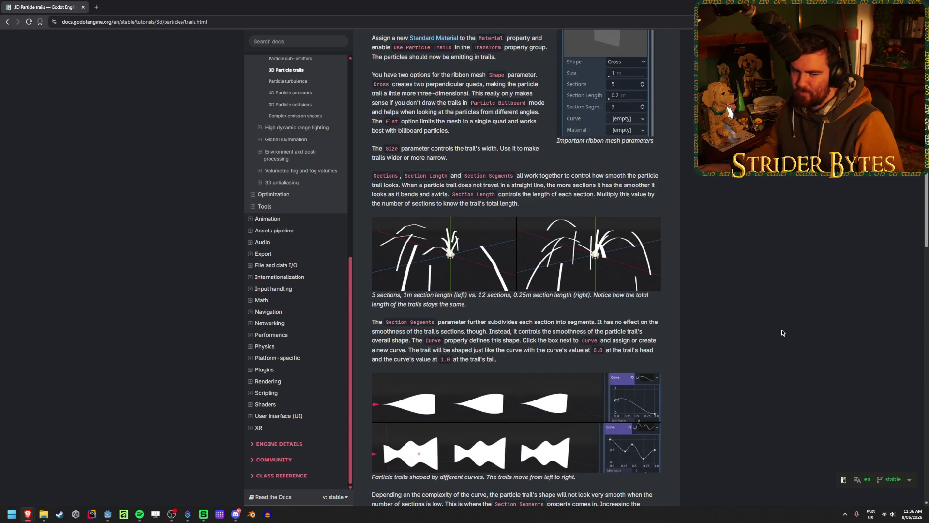
pyautogui.scroll(-2, 782, 333)
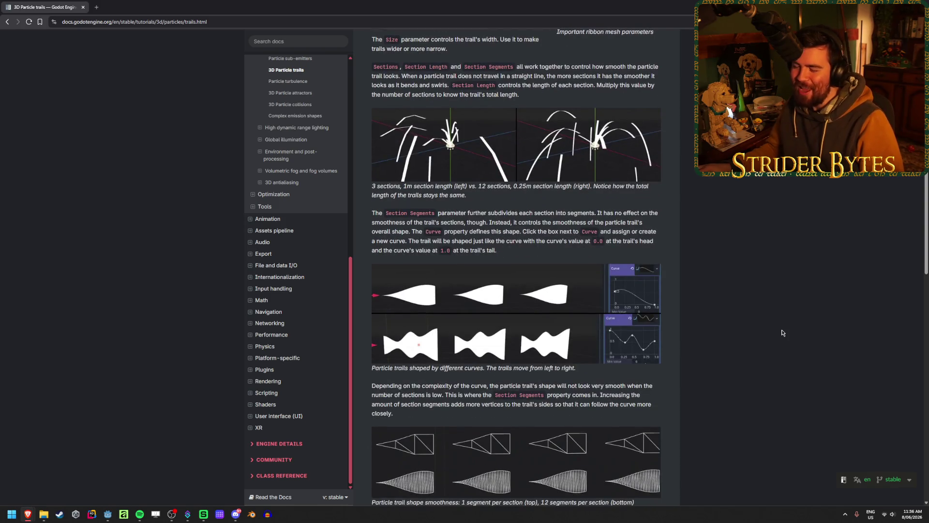
pyautogui.scroll(-1, 782, 333)
pyautogui.scroll(1, 711, 239)
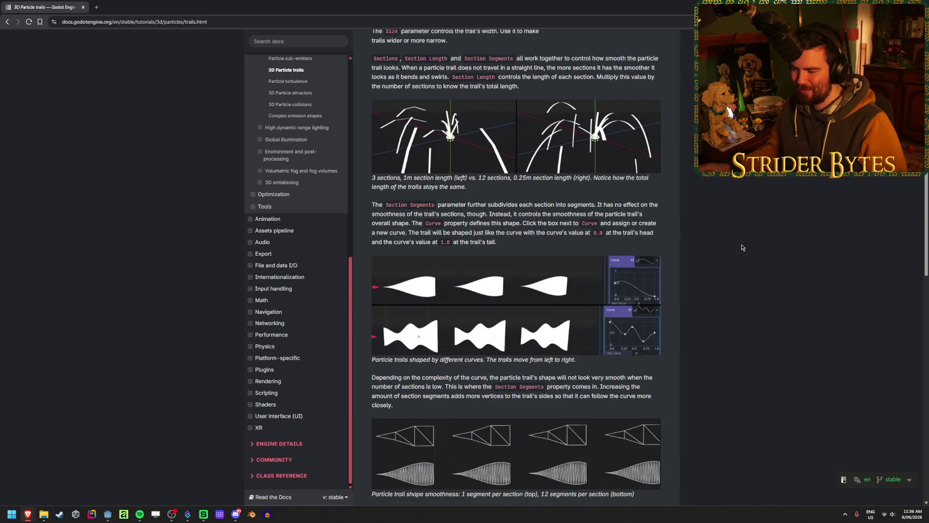
pyautogui.scroll(2, 710, 239)
pyautogui.scroll(-2, 787, 263)
pyautogui.scroll(2, 788, 263)
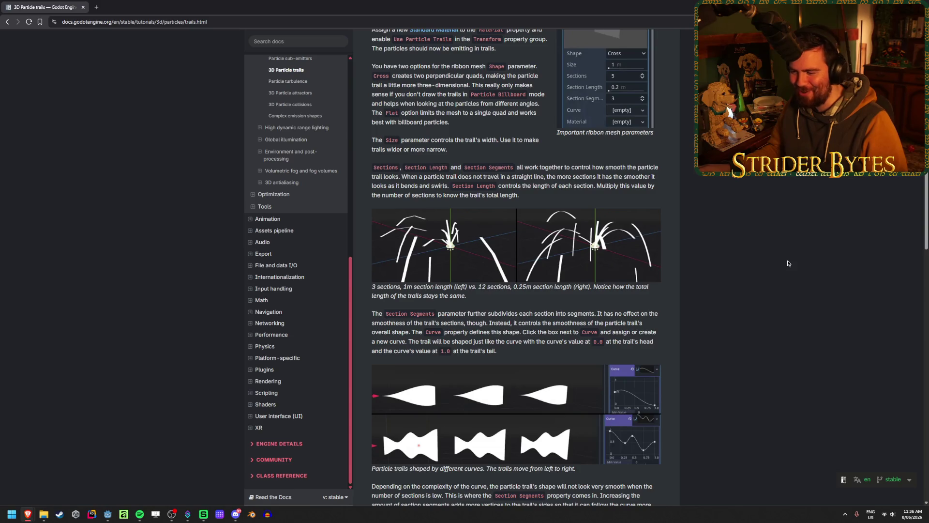
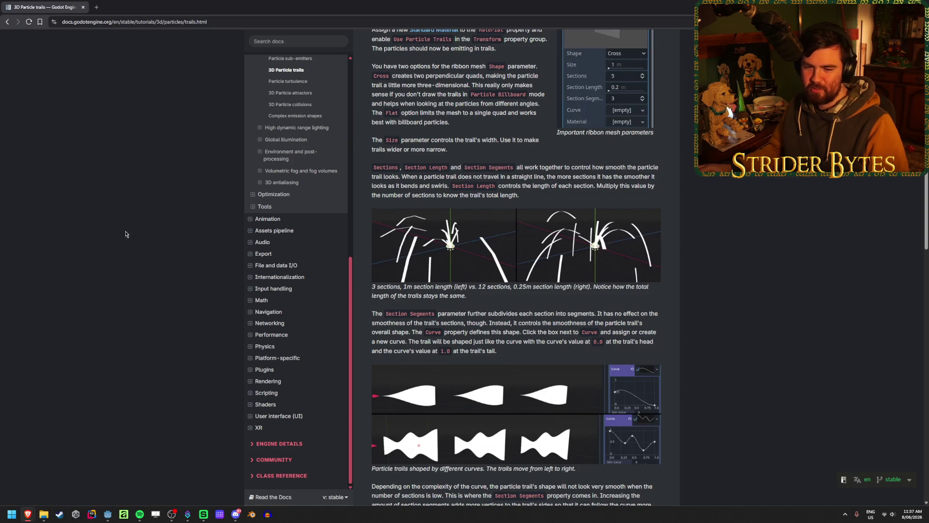
# Read the Ribbon trails section on the 3D Particle trails docs page, then return to the Godot editor.
pyautogui.scroll(3, 771, 303)
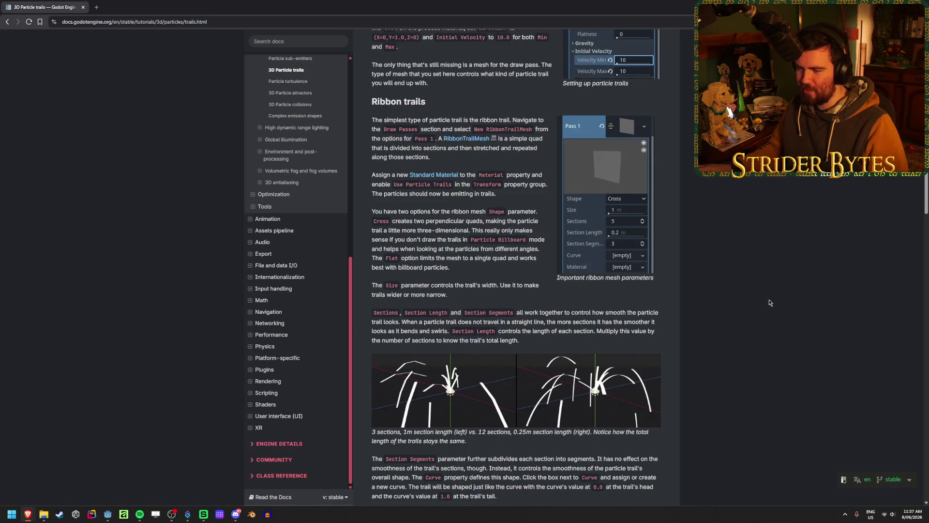
pyautogui.scroll(1, 765, 286)
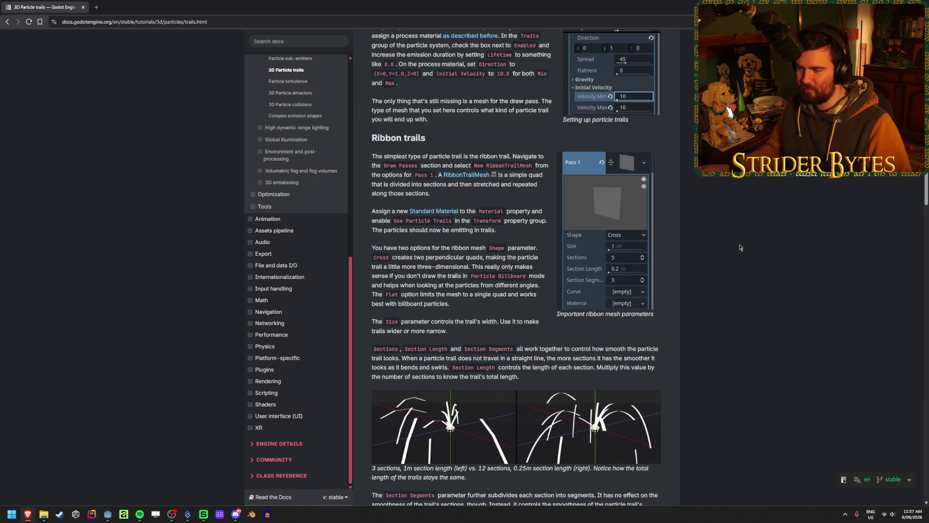
pyautogui.moveTo(498, 358); pyautogui.dragTo(450, 367)
pyautogui.click(484, 361)
pyautogui.moveTo(553, 348)
pyautogui.mouseDown()
pyautogui.moveTo(522, 367)
pyautogui.moveTo(372, 358)
pyautogui.moveTo(464, 349)
pyautogui.mouseUp()
pyautogui.click(552, 352)
pyautogui.click(680, 336)
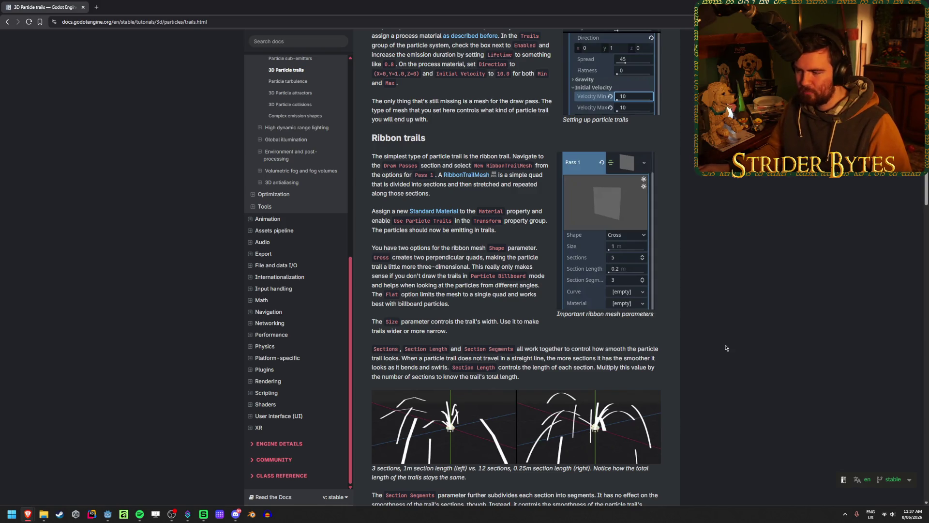
pyautogui.scroll(4, 724, 348)
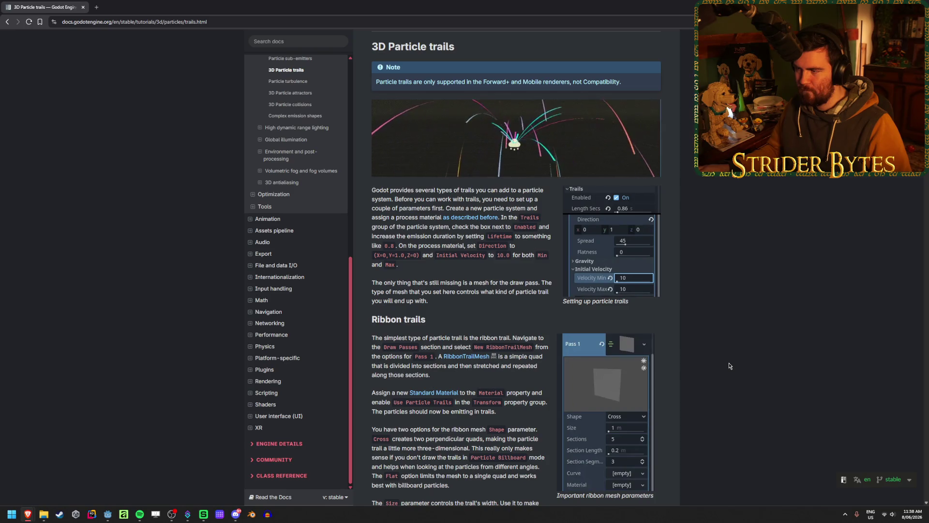
pyautogui.scroll(-2, 730, 367)
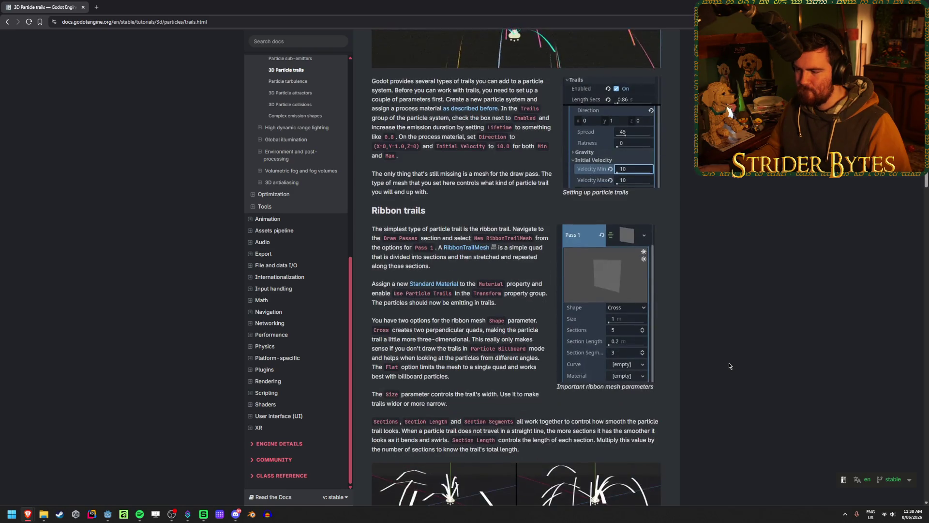
pyautogui.hotkey('alt', 'Tab')
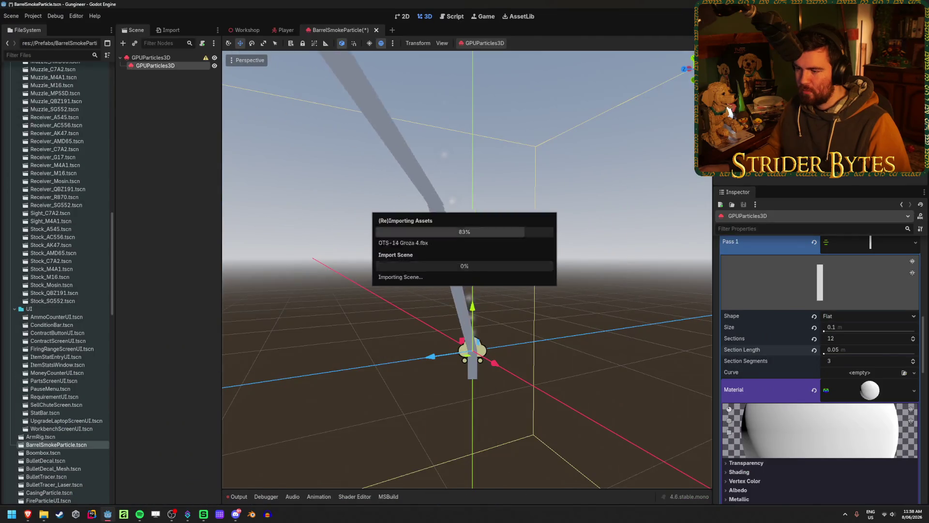
pyautogui.moveTo(613, 310)
pyautogui.mouseDown()
pyautogui.moveTo(561, 305)
pyautogui.moveTo(590, 300)
pyautogui.moveTo(484, 310)
pyautogui.mouseUp()
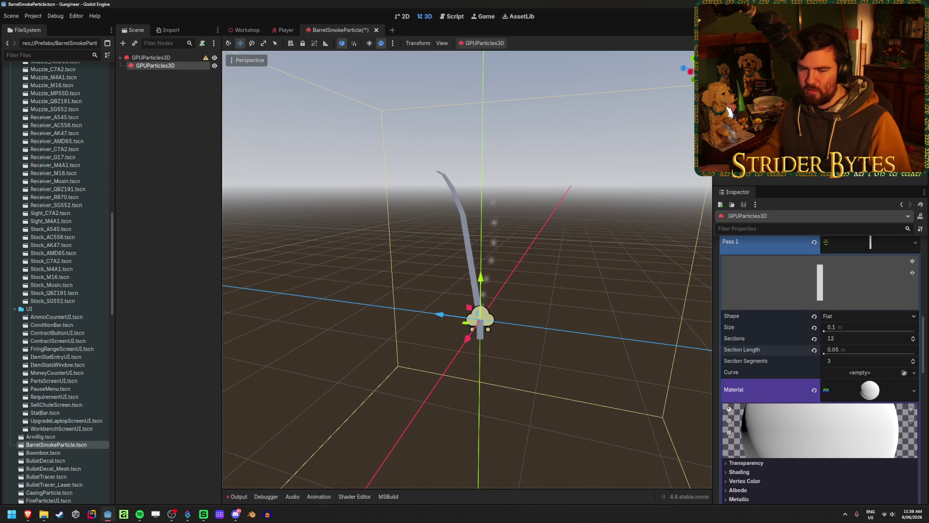
pyautogui.moveTo(612, 311)
pyautogui.mouseDown()
pyautogui.moveTo(597, 305)
pyautogui.moveTo(617, 317)
pyautogui.moveTo(605, 314)
pyautogui.mouseUp()
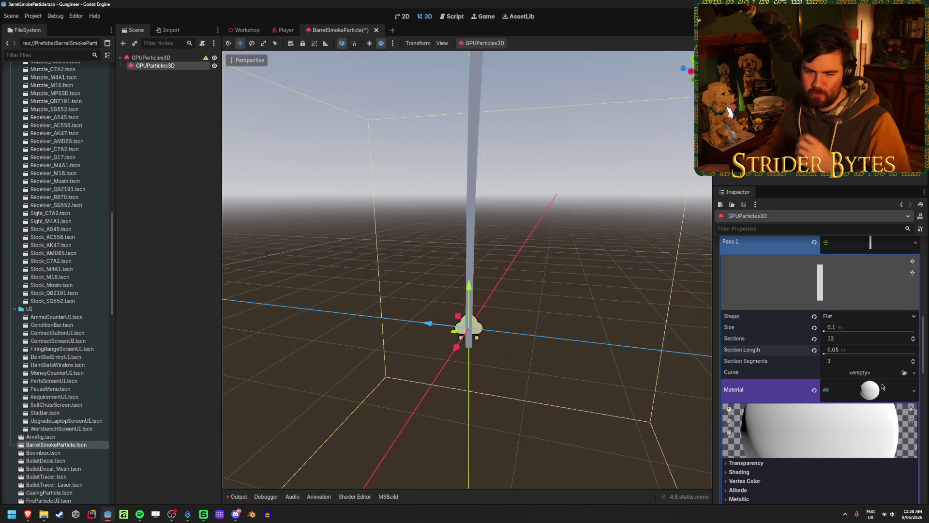
pyautogui.scroll(-3, 871, 381)
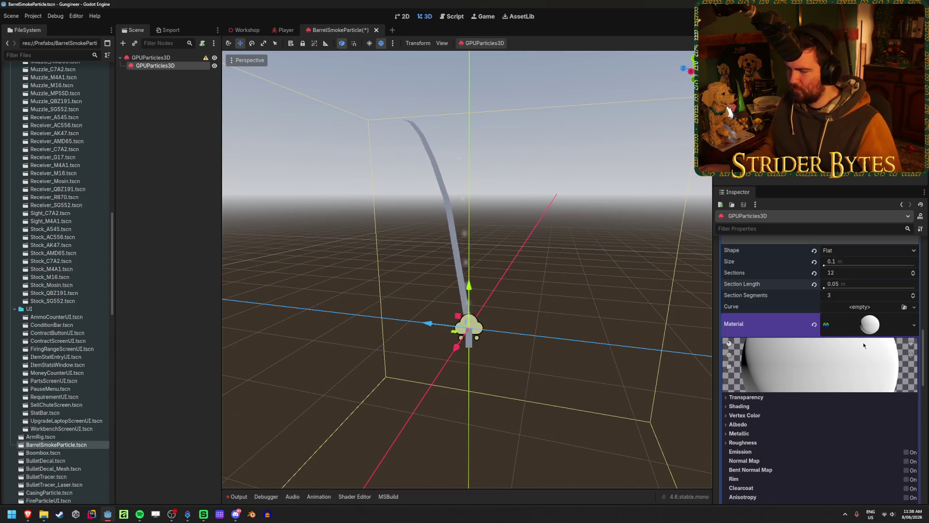
pyautogui.scroll(-4, 864, 345)
pyautogui.scroll(7, 863, 345)
pyautogui.scroll(-5, 864, 345)
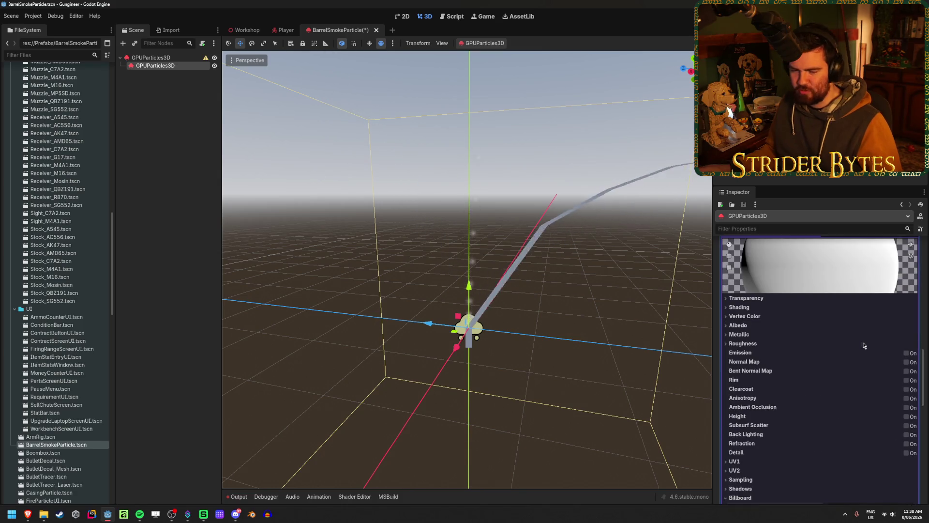
pyautogui.scroll(-4, 861, 348)
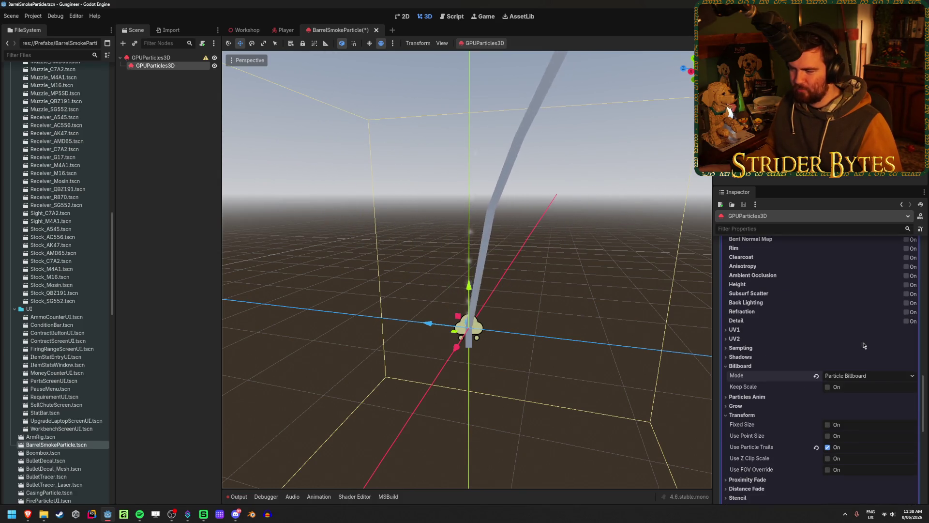
pyautogui.click(816, 376)
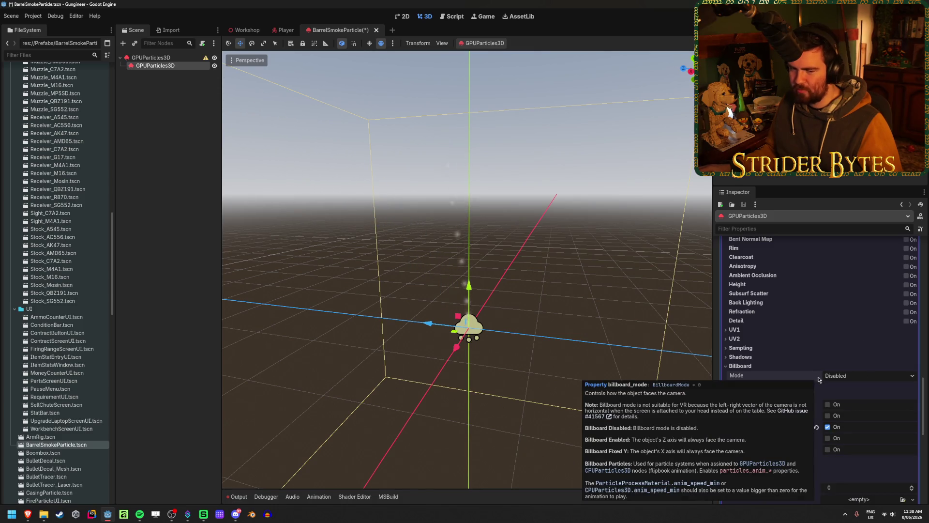
pyautogui.hotkey('ctrl', 'z')
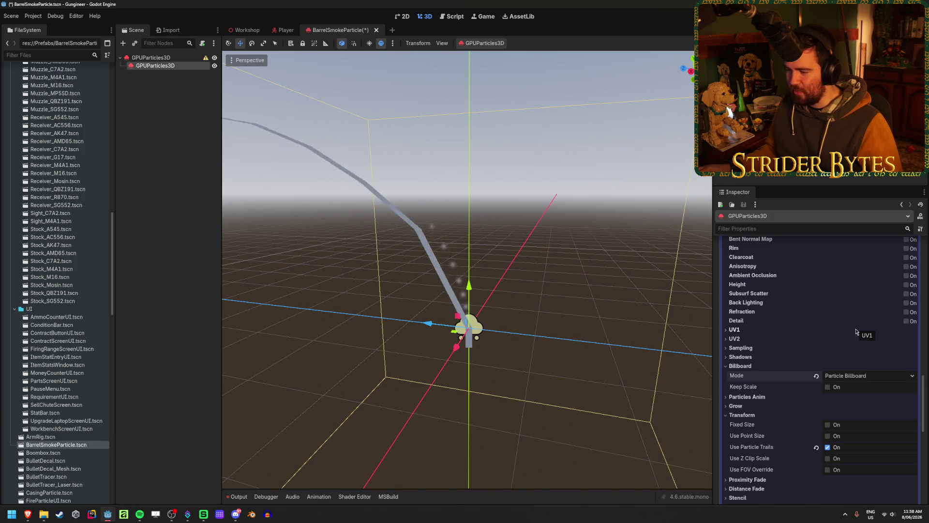
pyautogui.scroll(-3, 846, 363)
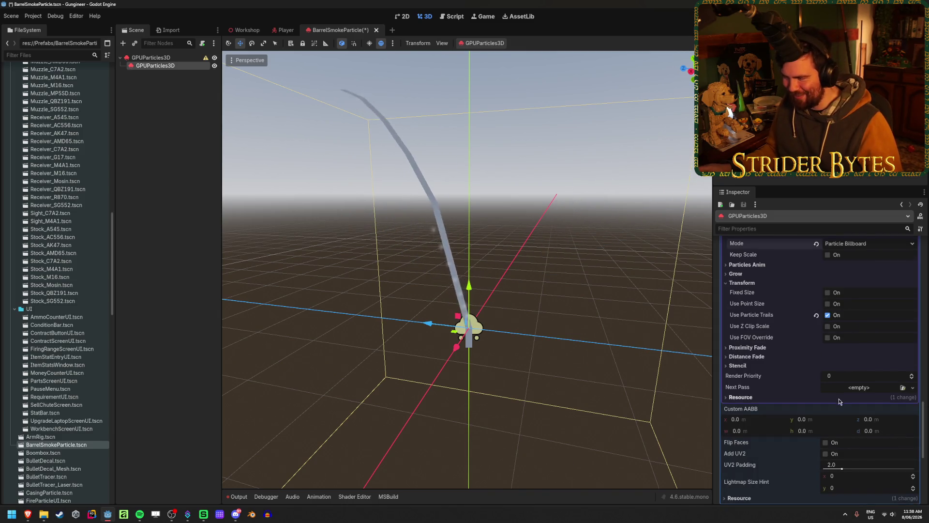
pyautogui.scroll(5, 832, 413)
pyautogui.scroll(15, 833, 382)
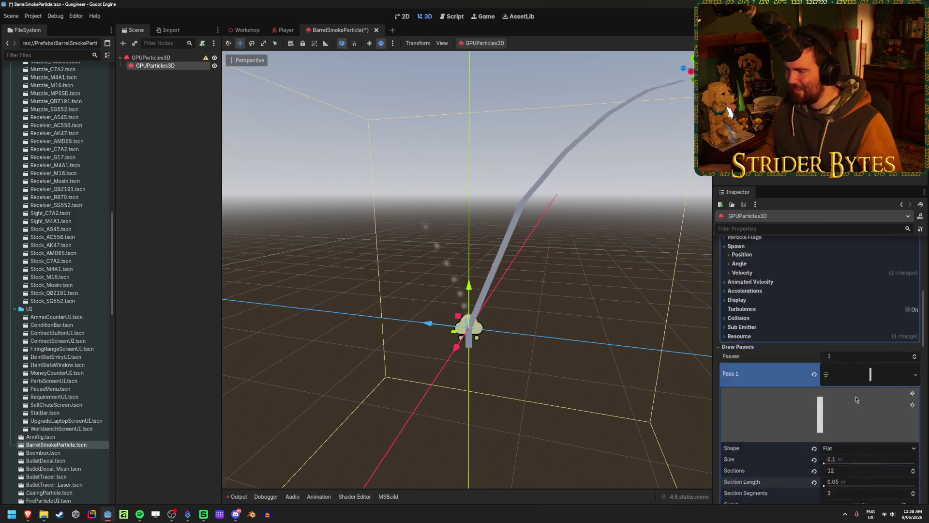
pyautogui.scroll(2, 844, 285)
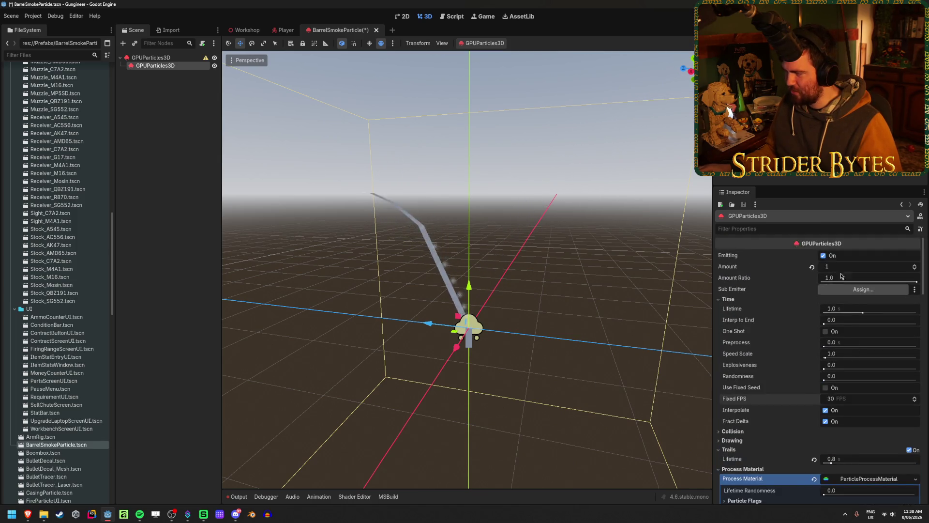
# Raise the particle Amount, set it back to 1, and adjust the Lifetime.
pyautogui.moveTo(841, 269); pyautogui.dragTo(861, 269)
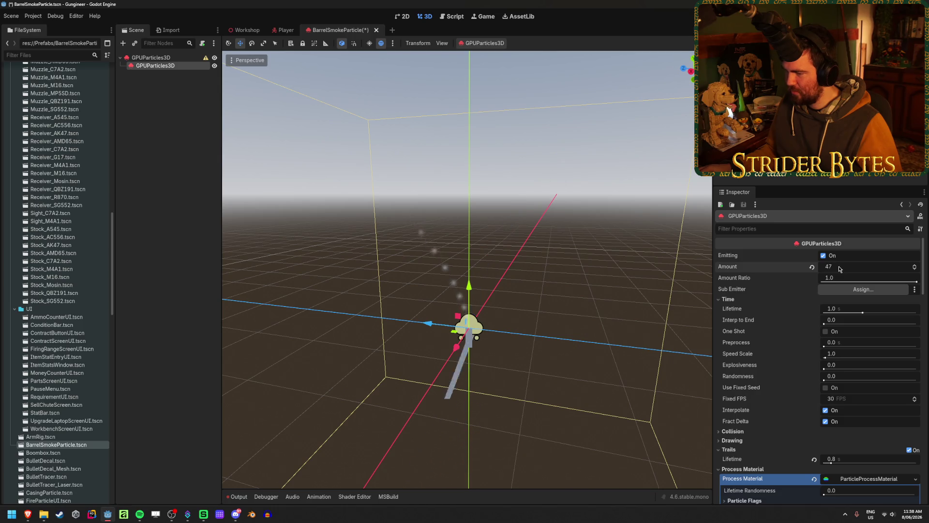
pyautogui.moveTo(508, 317); pyautogui.dragTo(421, 319)
pyautogui.moveTo(889, 266); pyautogui.dragTo(841, 266)
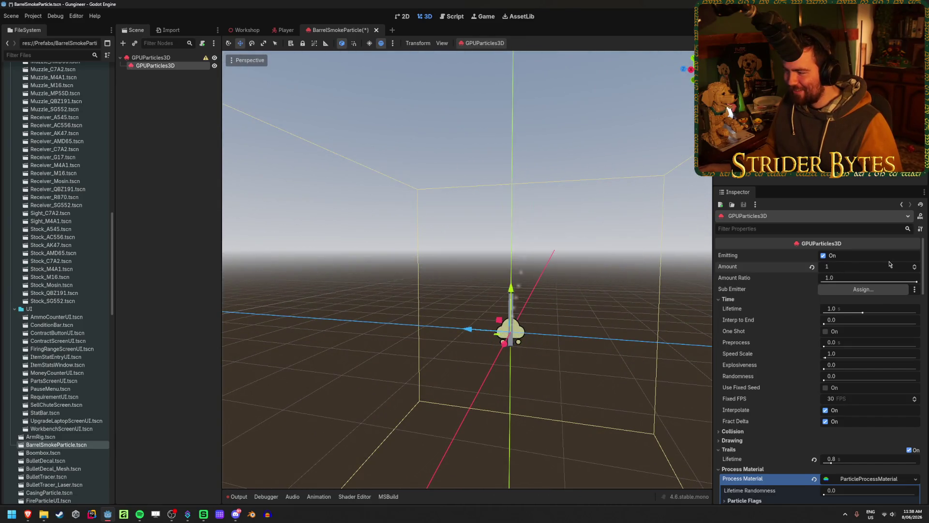
pyautogui.moveTo(862, 313); pyautogui.dragTo(866, 313)
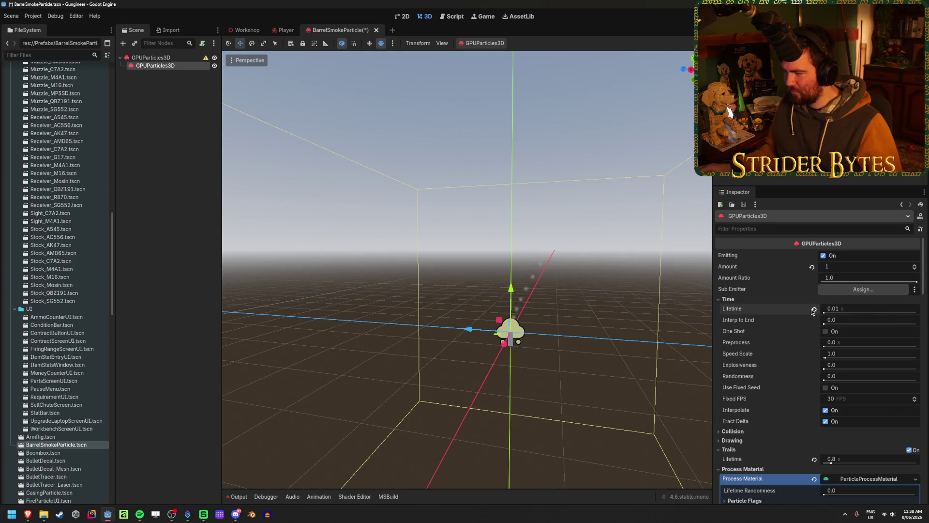
# Expand Process Material's Spawn > Velocity settings to review the initial velocity.
pyautogui.scroll(-5, 845, 354)
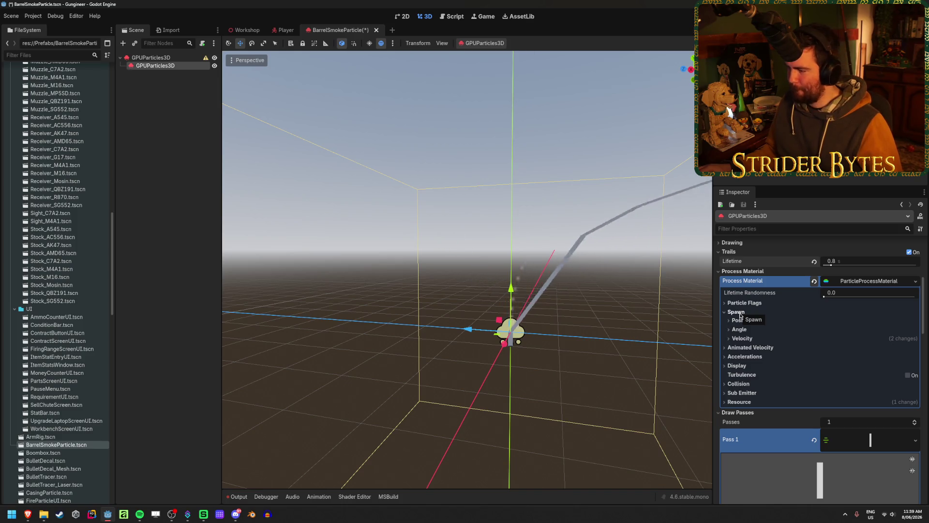
pyautogui.click(752, 338)
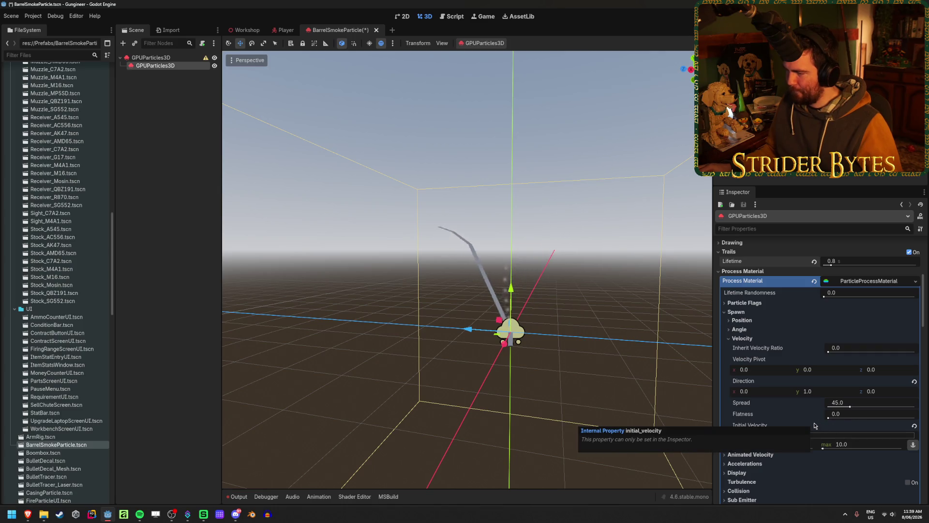
pyautogui.moveTo(620, 357); pyautogui.dragTo(576, 361)
pyautogui.scroll(-4, 871, 404)
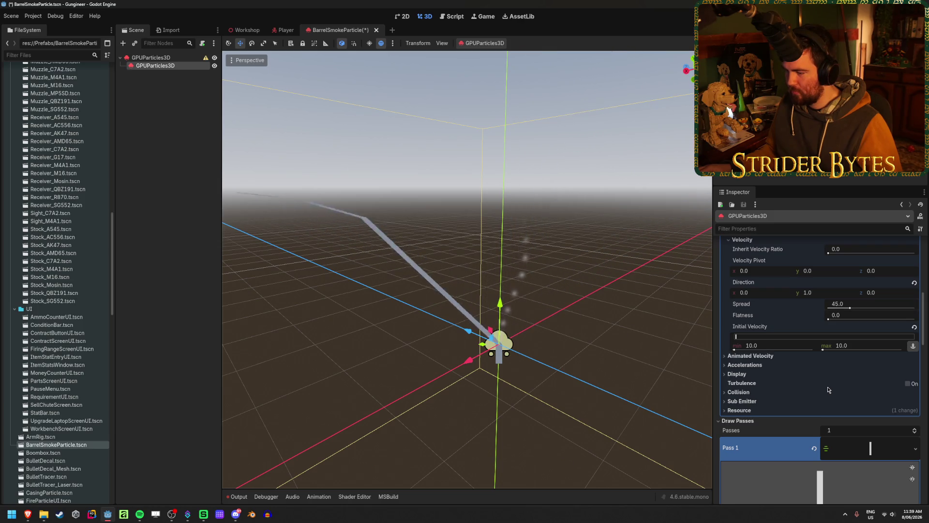
pyautogui.scroll(-5, 828, 390)
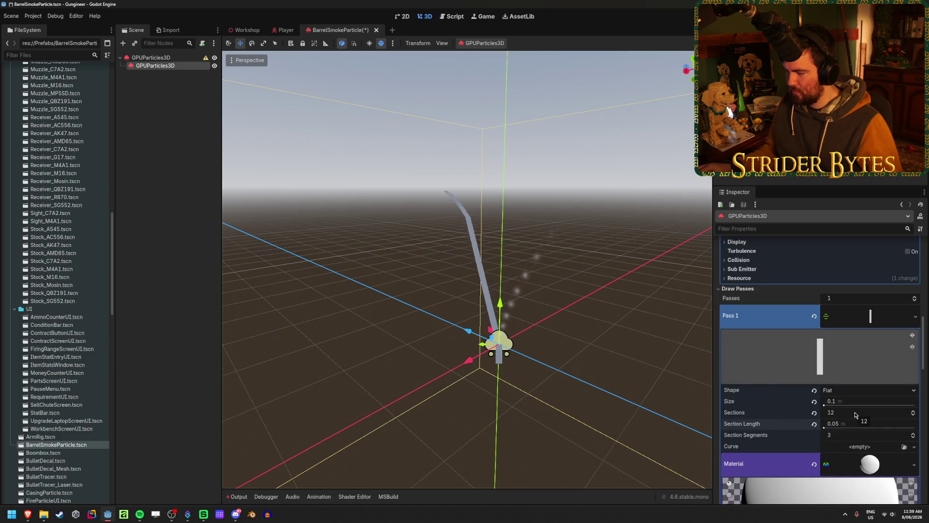
# Tune the ribbon trail mesh to 24 sections, 0.01 m section length and 61 section segments.
pyautogui.click(838, 435)
pyautogui.write('128')
pyautogui.press('Return')
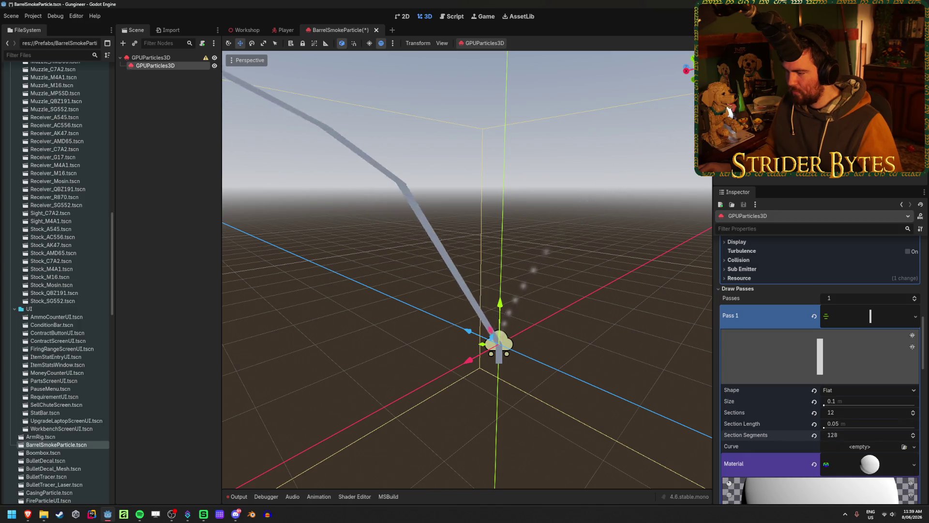
pyautogui.moveTo(831, 412)
pyautogui.mouseDown()
pyautogui.moveTo(885, 412)
pyautogui.moveTo(831, 412)
pyautogui.moveTo(878, 404)
pyautogui.mouseUp()
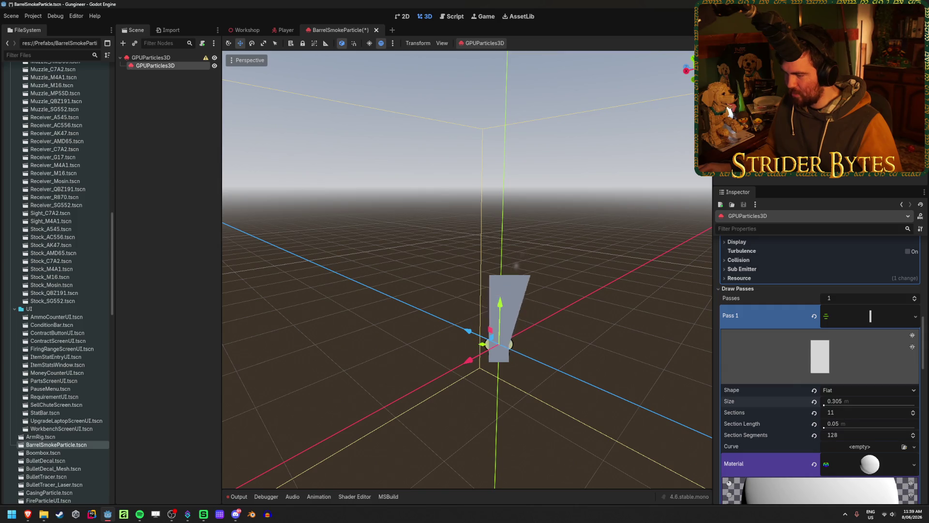
pyautogui.moveTo(830, 426); pyautogui.dragTo(820, 426)
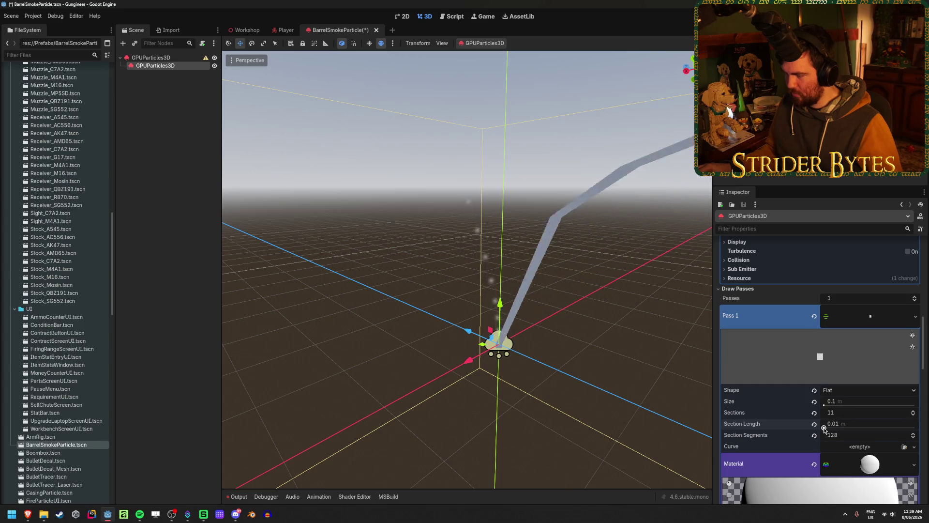
pyautogui.moveTo(832, 434)
pyautogui.mouseDown()
pyautogui.moveTo(824, 435)
pyautogui.moveTo(824, 413)
pyautogui.mouseUp()
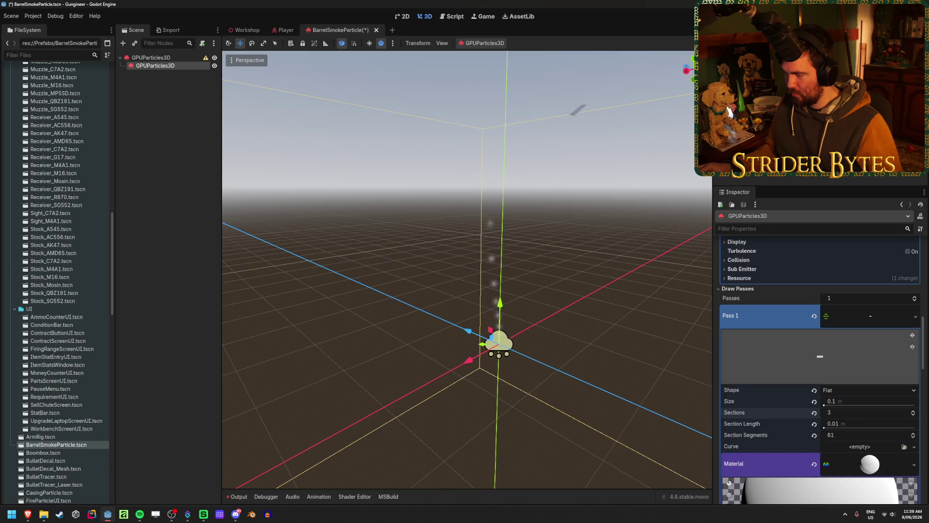
pyautogui.moveTo(830, 413); pyautogui.dragTo(823, 412)
pyautogui.scroll(10, 852, 413)
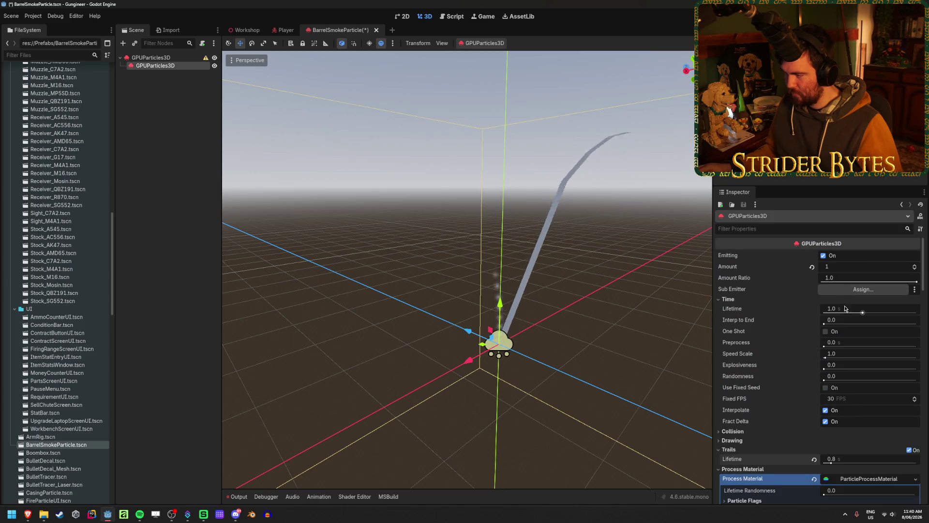
# Set the smoke particles' Initial Velocity minimum and maximum to 20.
pyautogui.moveTo(863, 314)
pyautogui.mouseDown()
pyautogui.moveTo(847, 315)
pyautogui.moveTo(862, 314)
pyautogui.mouseUp()
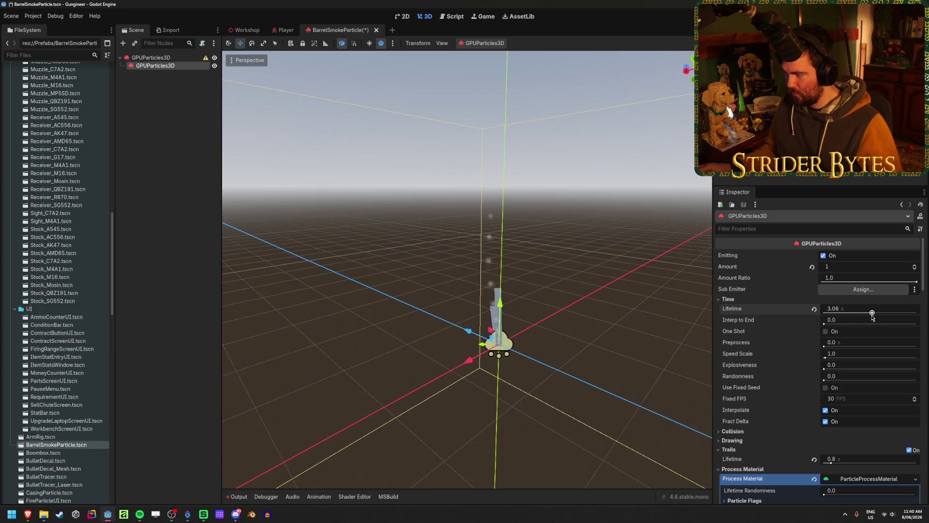
pyautogui.scroll(-3, 842, 329)
pyautogui.scroll(-6, 826, 334)
pyautogui.click(782, 444)
pyautogui.write('20')
pyautogui.press('Tab')
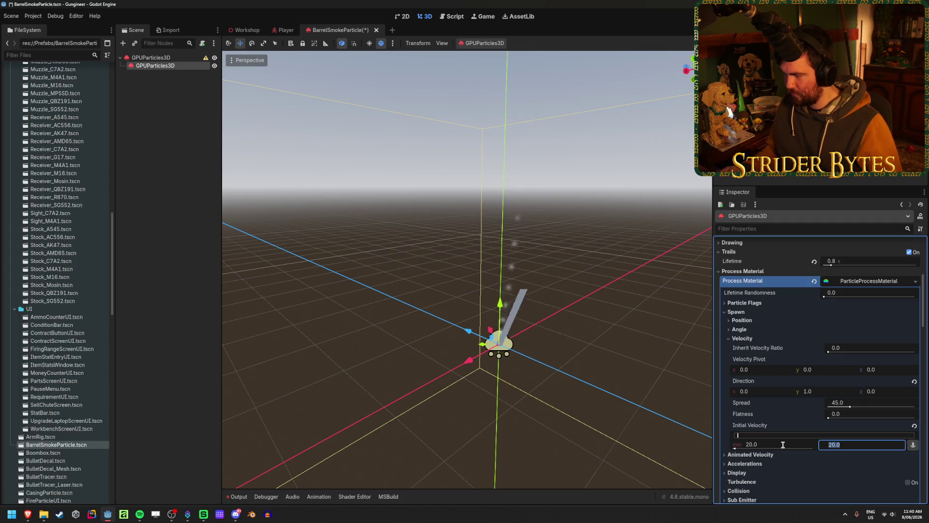
pyautogui.press('Return')
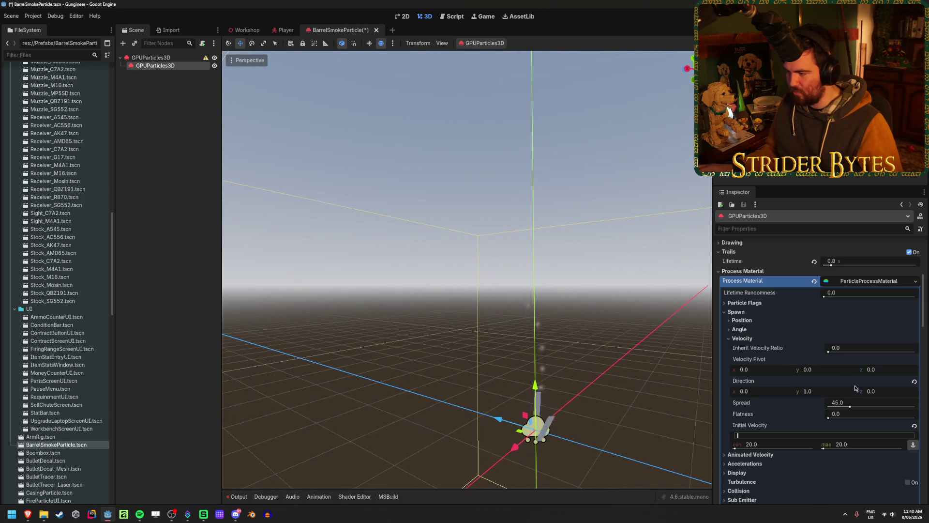
# Set the trail material's Billboard Mode to Disabled.
pyautogui.scroll(-15, 843, 399)
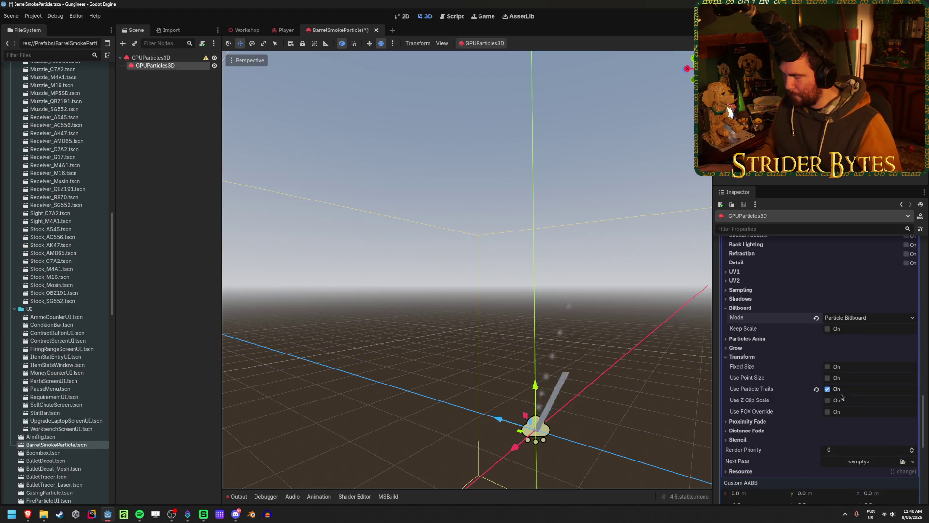
pyautogui.click(855, 318)
pyautogui.click(848, 330)
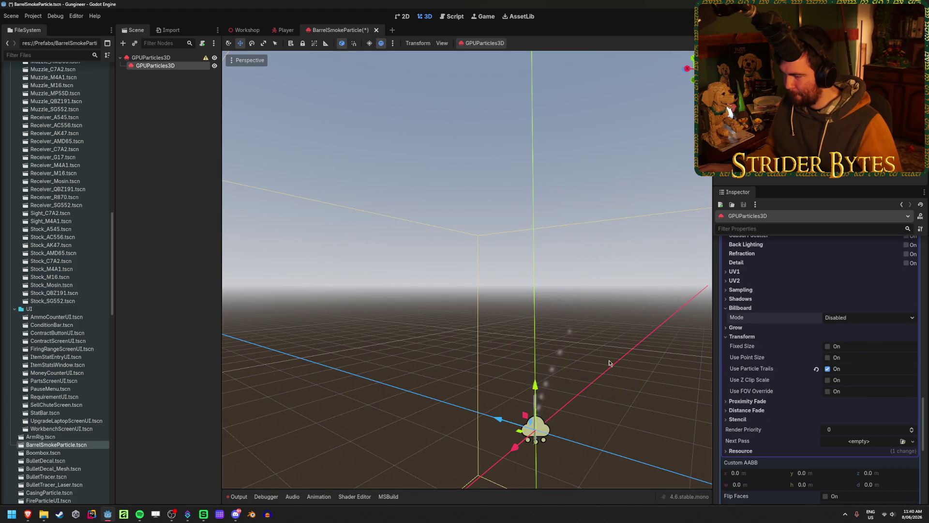
pyautogui.click(187, 76)
# Delete the child GPUParticles3D node, reselect the root emitter, and save the scene.
pyautogui.click(187, 66)
pyautogui.press('Delete')
pyautogui.press('Return')
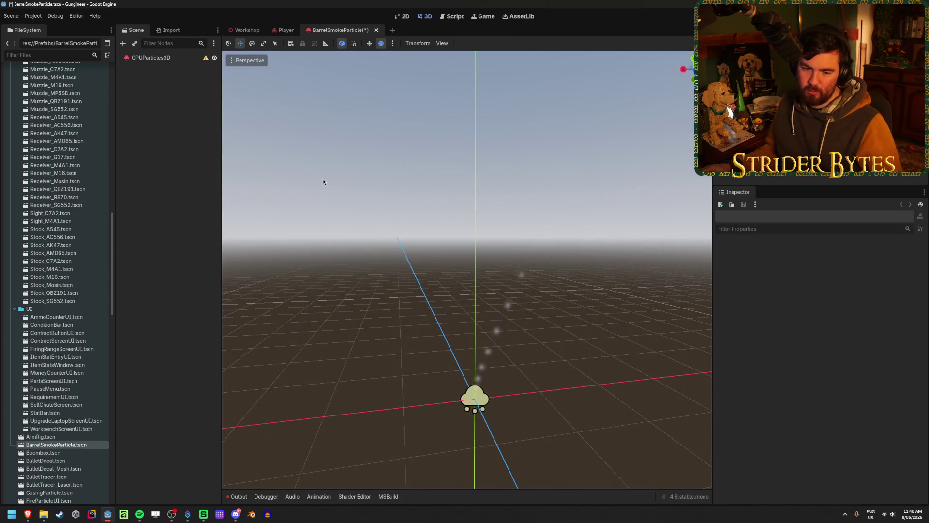
pyautogui.moveTo(402, 234)
pyautogui.mouseDown()
pyautogui.moveTo(358, 222)
pyautogui.moveTo(393, 222)
pyautogui.moveTo(386, 210)
pyautogui.mouseUp()
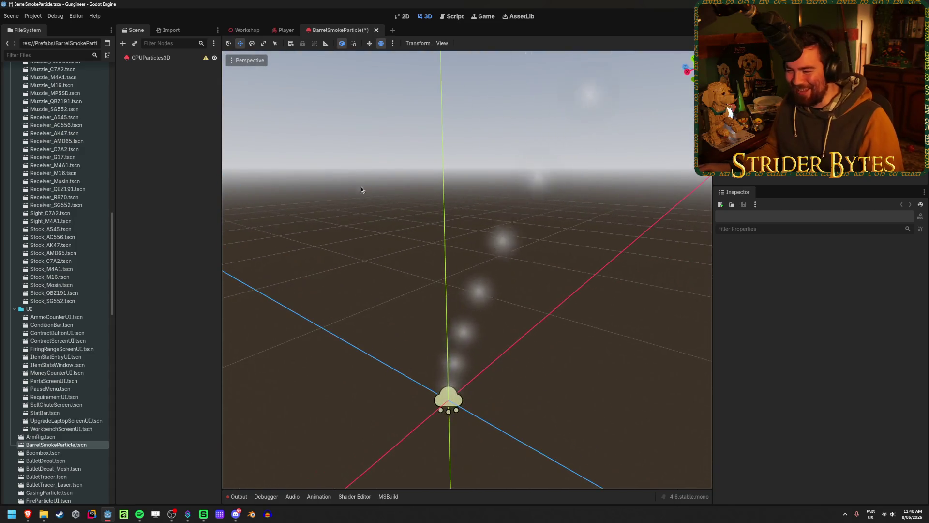
pyautogui.click(147, 57)
pyautogui.hotkey('ctrl', 's')
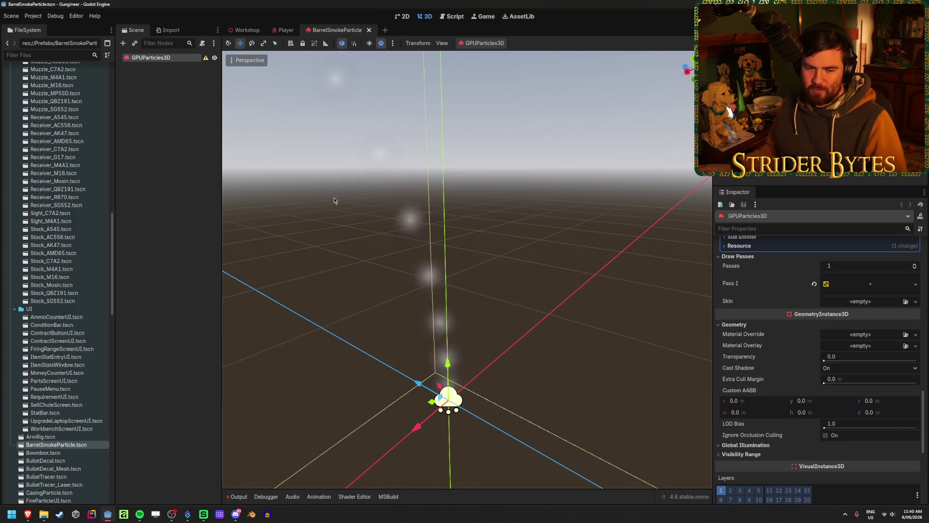
pyautogui.moveTo(334, 199)
pyautogui.mouseDown()
pyautogui.moveTo(319, 199)
pyautogui.moveTo(339, 204)
pyautogui.moveTo(316, 216)
pyautogui.mouseUp()
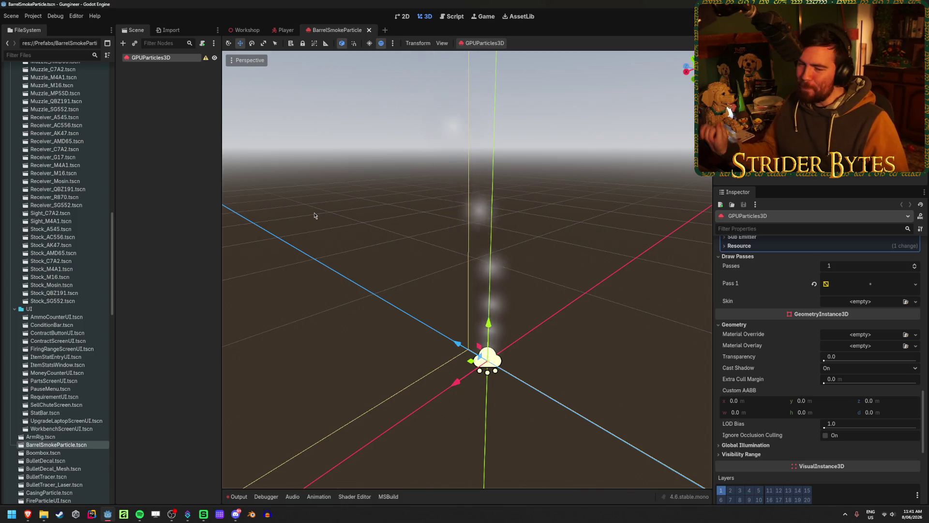
pyautogui.press('f')
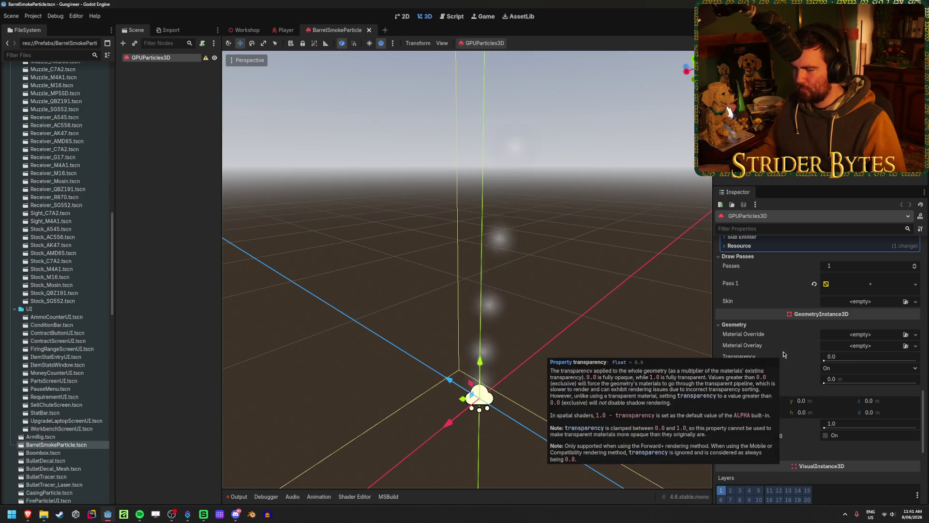
pyautogui.scroll(15, 767, 355)
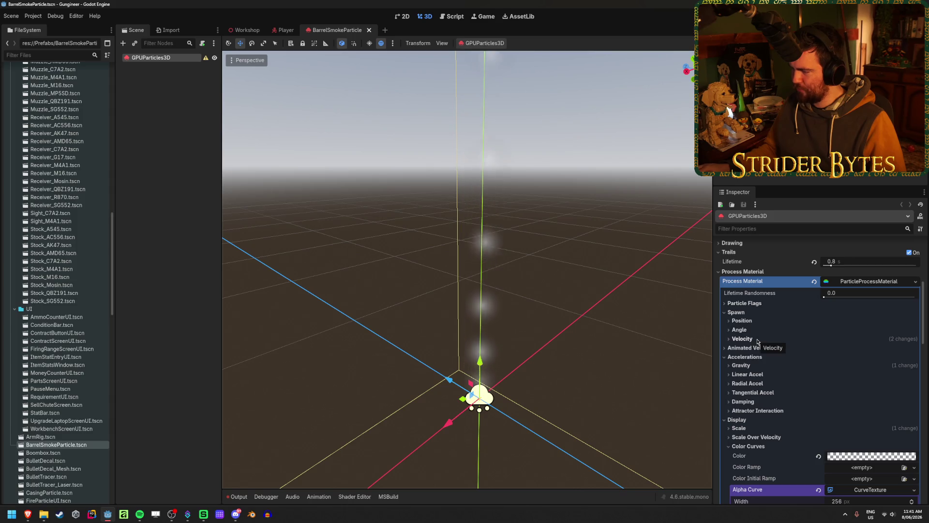
pyautogui.scroll(-14, 757, 341)
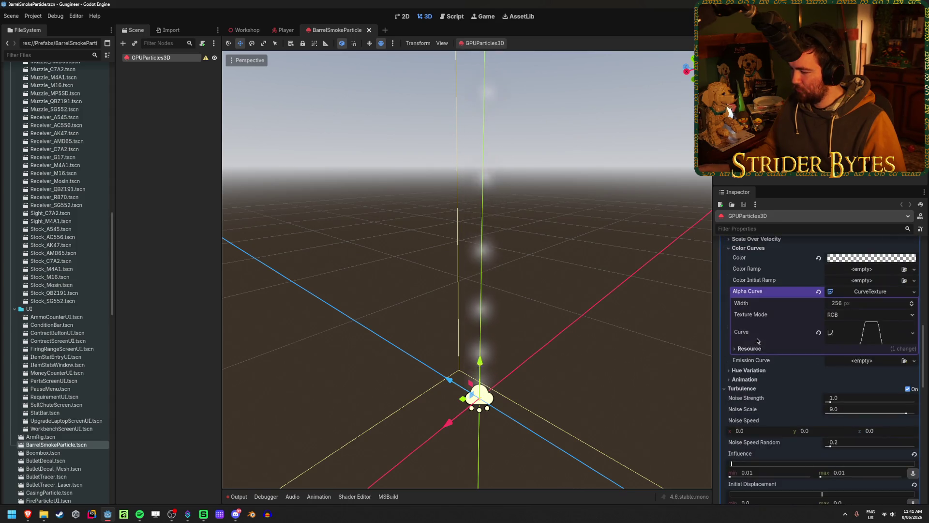
pyautogui.scroll(5, 758, 340)
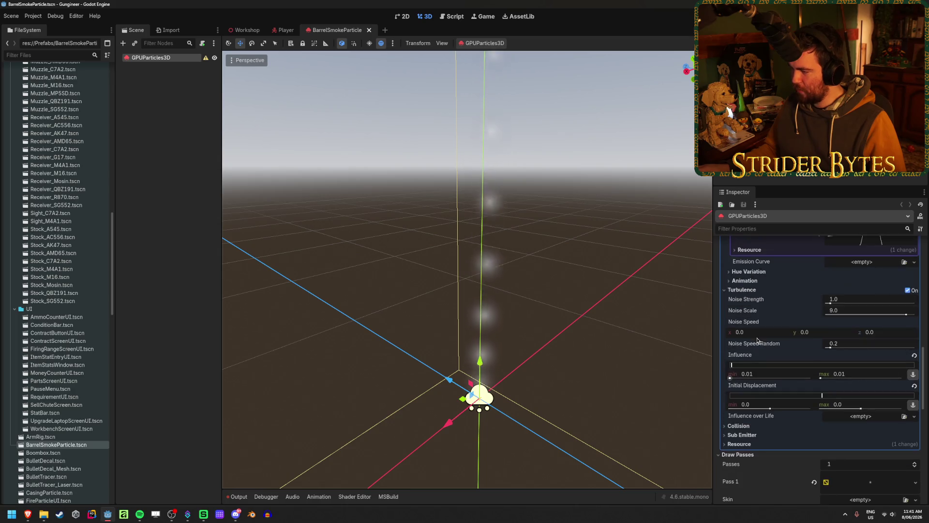
pyautogui.click(758, 323)
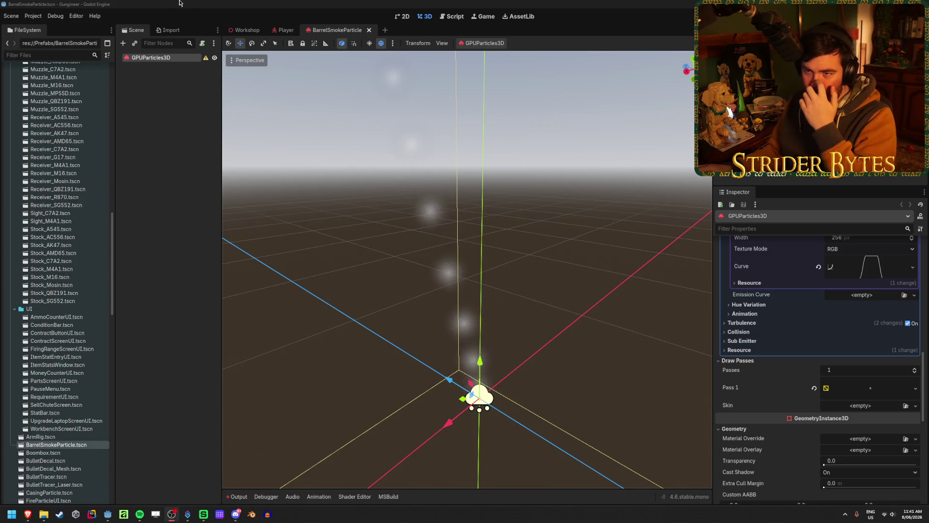
pyautogui.click(178, 3)
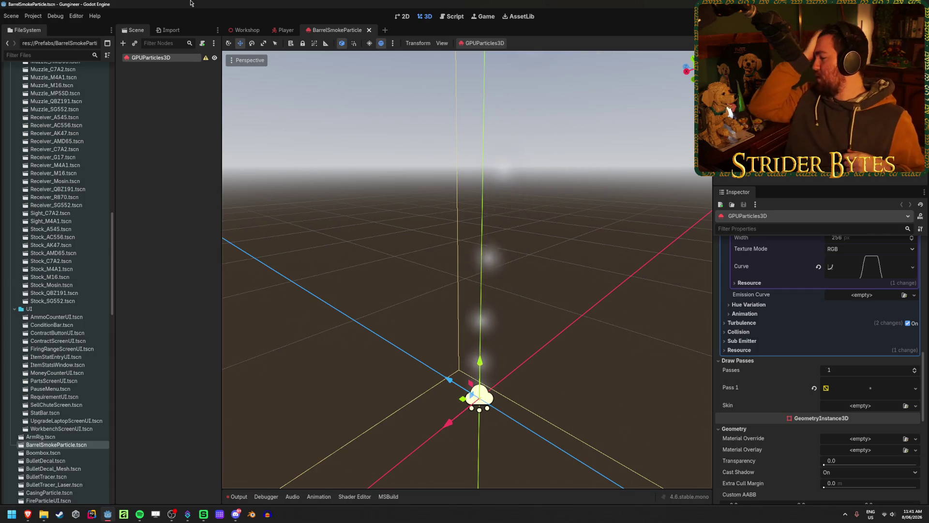
pyautogui.click(136, 87)
pyautogui.click(157, 58)
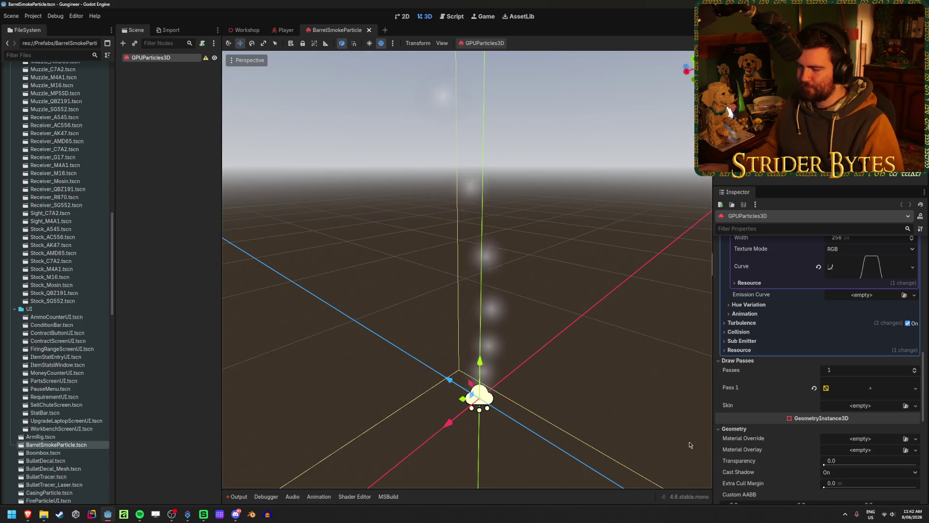
pyautogui.click(169, 321)
pyautogui.click(154, 58)
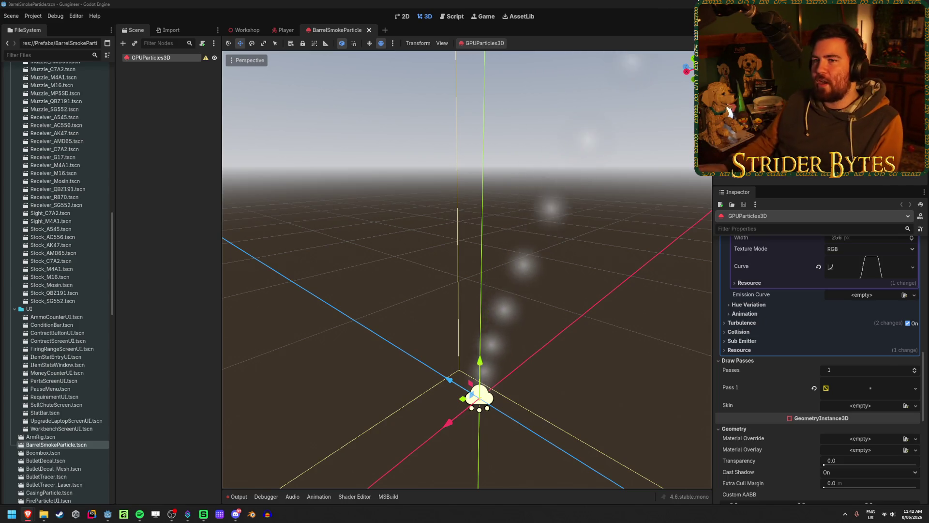
pyautogui.click(334, 3)
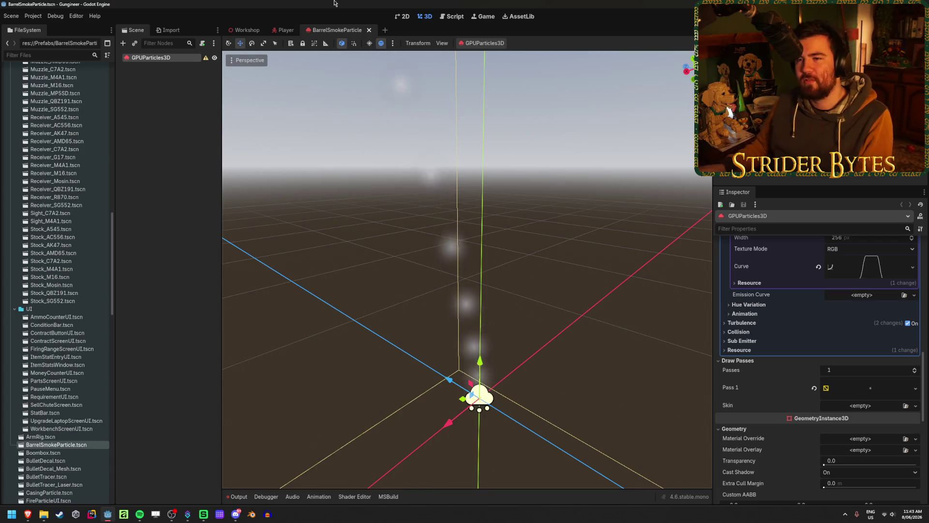
# Expand the GPUParticles3D's Scale settings and clear the particle scale curve.
pyautogui.click(162, 104)
pyautogui.click(171, 60)
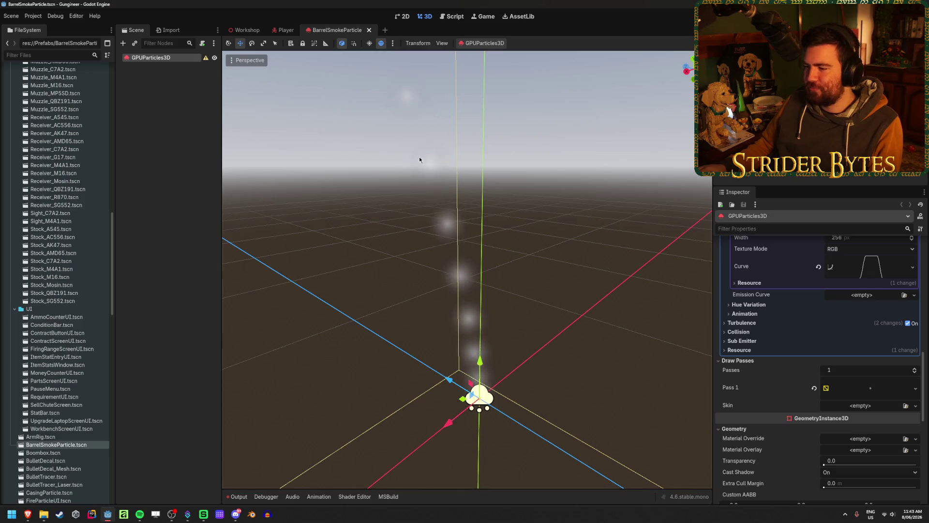
pyautogui.scroll(-4, 833, 292)
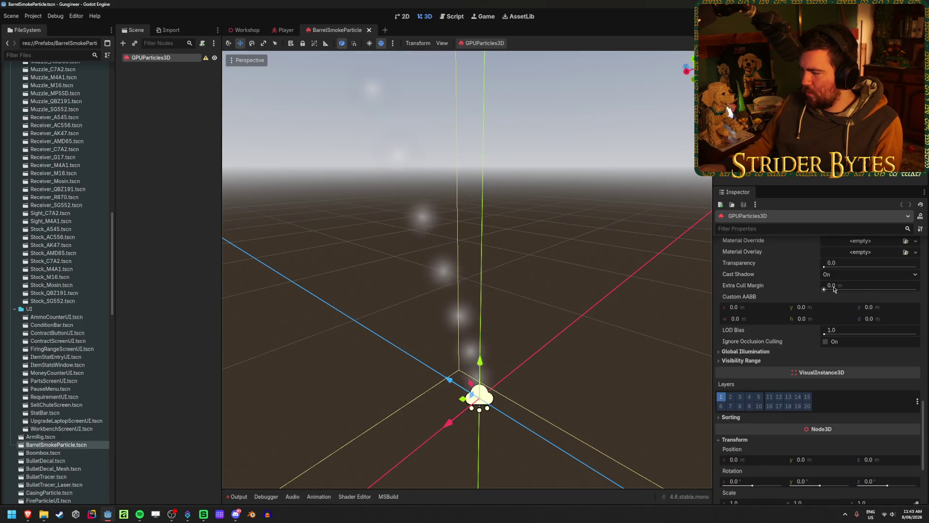
pyautogui.scroll(6, 834, 290)
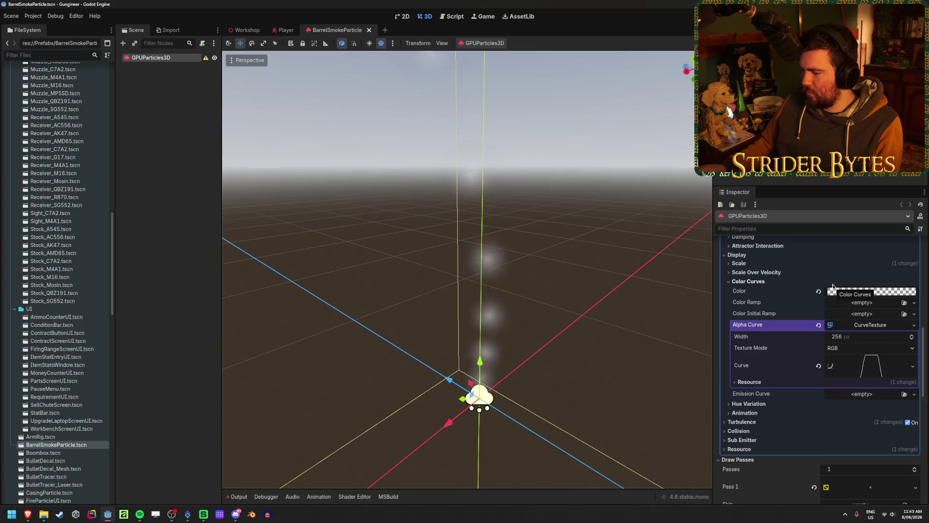
pyautogui.scroll(3, 769, 332)
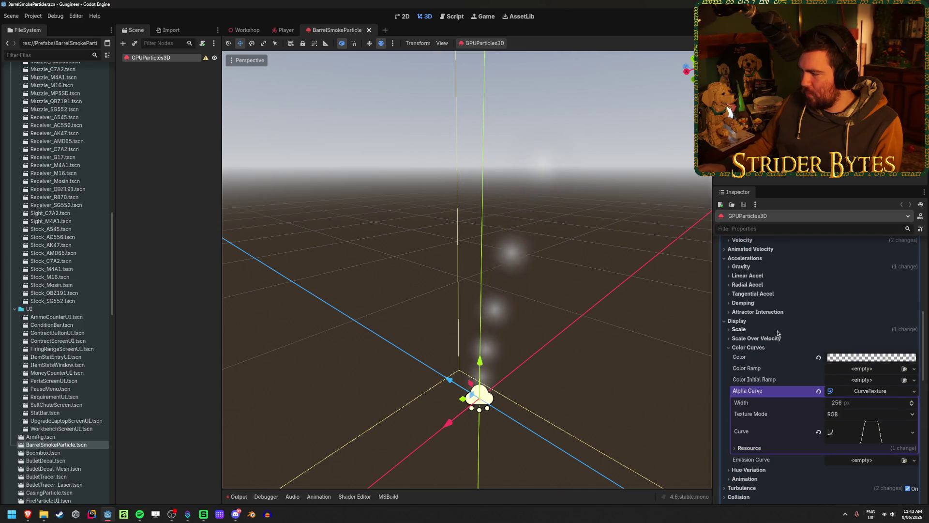
pyautogui.scroll(2, 768, 332)
pyautogui.click(759, 363)
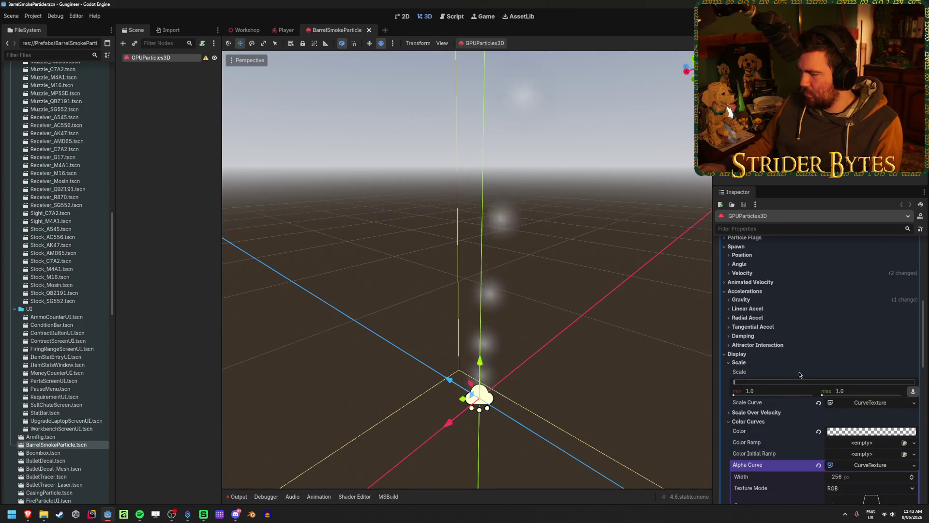
pyautogui.click(818, 402)
pyautogui.scroll(-3, 771, 390)
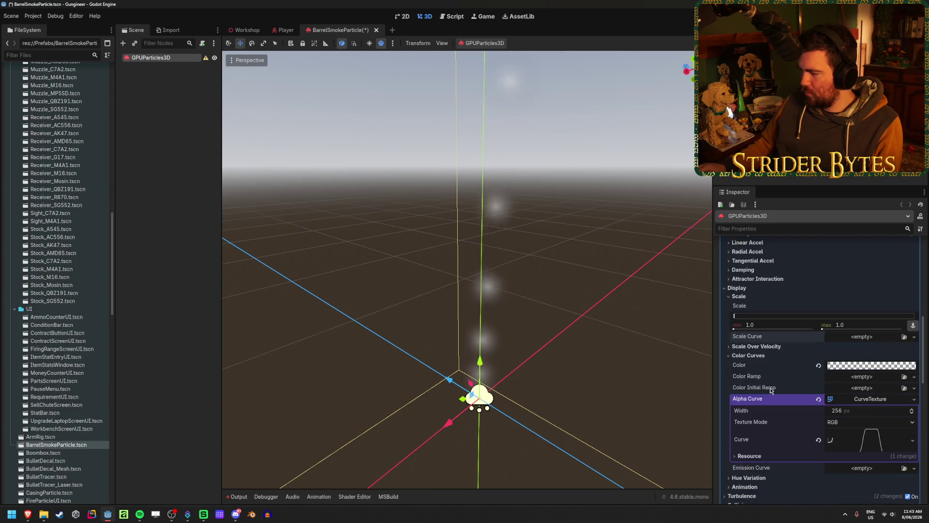
# Try a maximum scale of 2.0 and larger, then undo back to scale 1.0 with the curve.
pyautogui.click(855, 324)
pyautogui.write('2')
pyautogui.press('Return')
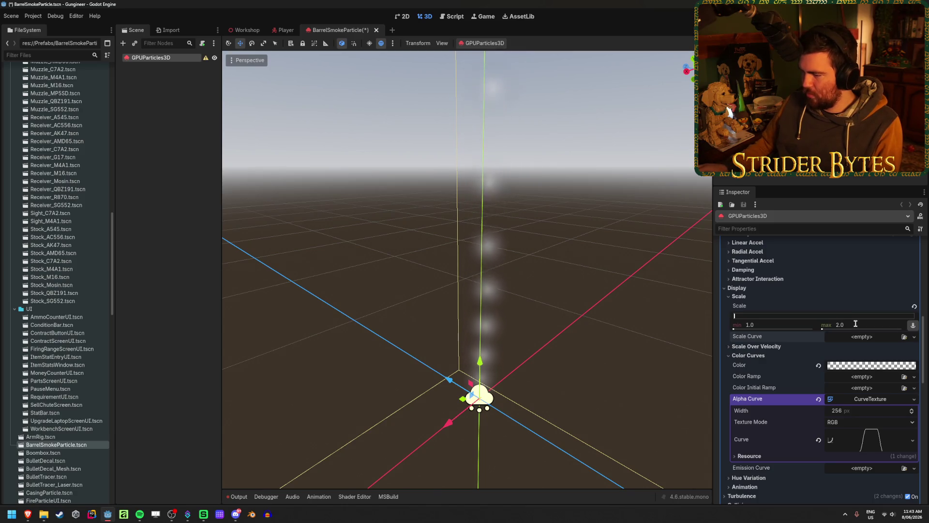
pyautogui.moveTo(856, 324); pyautogui.dragTo(914, 324)
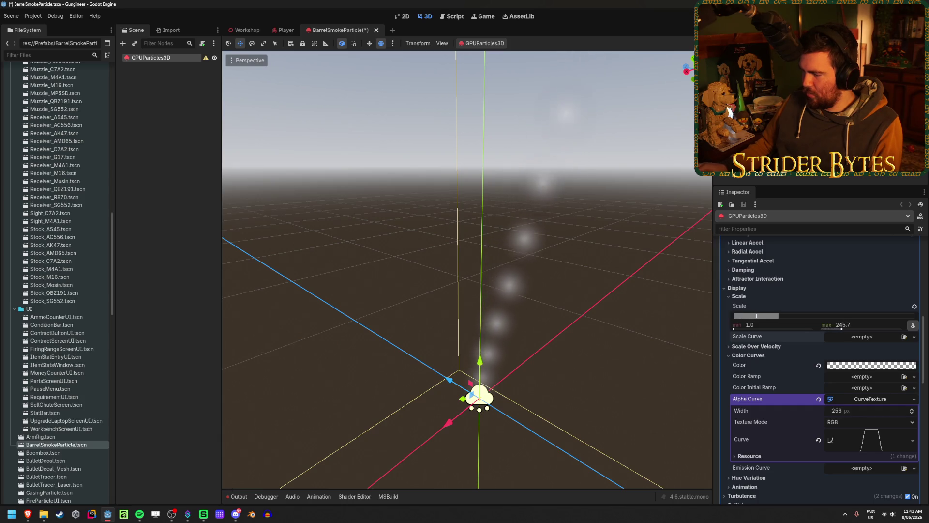
pyautogui.moveTo(431, 321)
pyautogui.mouseDown()
pyautogui.moveTo(397, 322)
pyautogui.moveTo(445, 285)
pyautogui.moveTo(629, 335)
pyautogui.mouseUp()
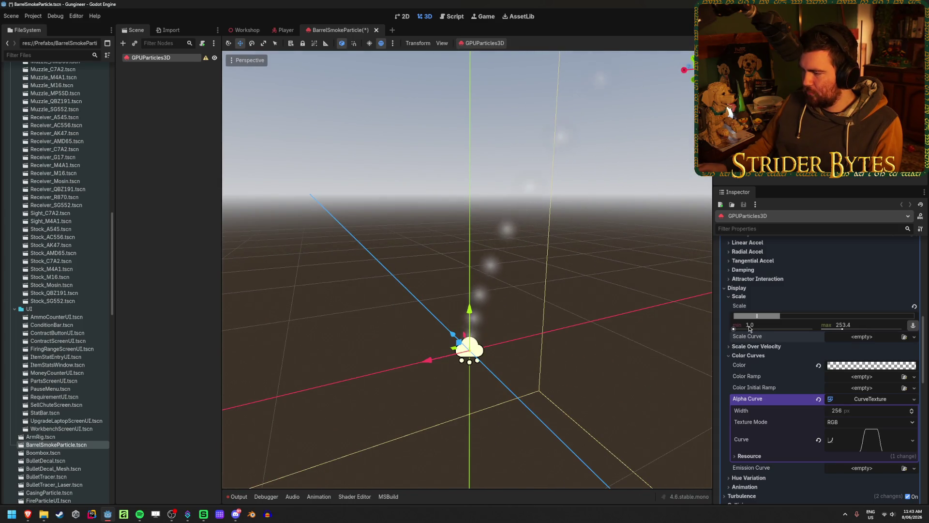
pyautogui.hotkey('ctrl', 'z')
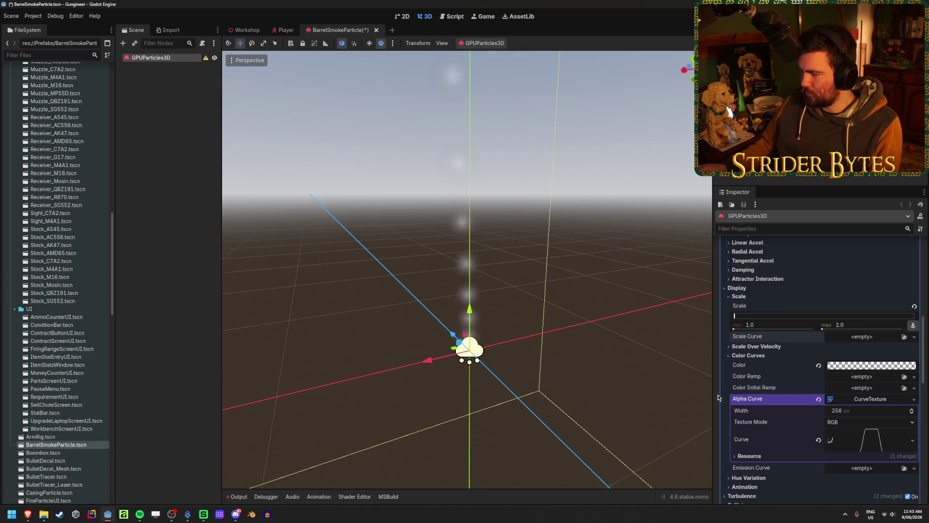
pyautogui.hotkey('ctrl', 'z')
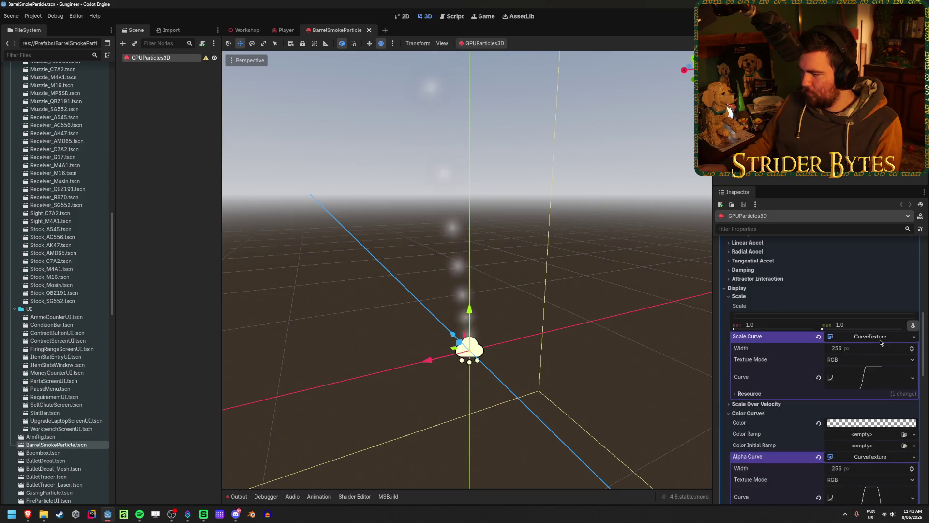
# Try moving the scale curve's top point, undo it, and inspect the quad mesh material.
pyautogui.click(857, 387)
pyautogui.moveTo(787, 415)
pyautogui.mouseDown()
pyautogui.moveTo(767, 462)
pyautogui.moveTo(731, 493)
pyautogui.mouseUp()
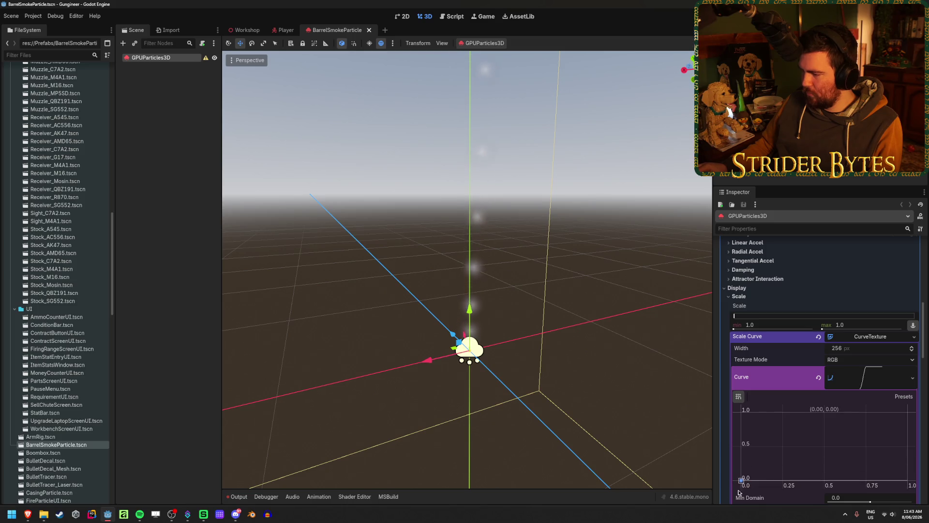
pyautogui.hotkey('ctrl', 'z')
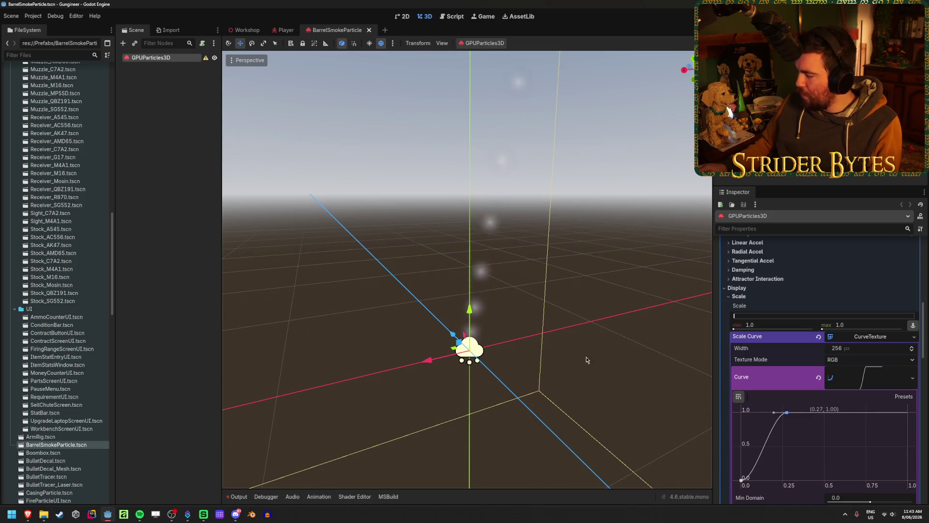
pyautogui.scroll(-10, 866, 334)
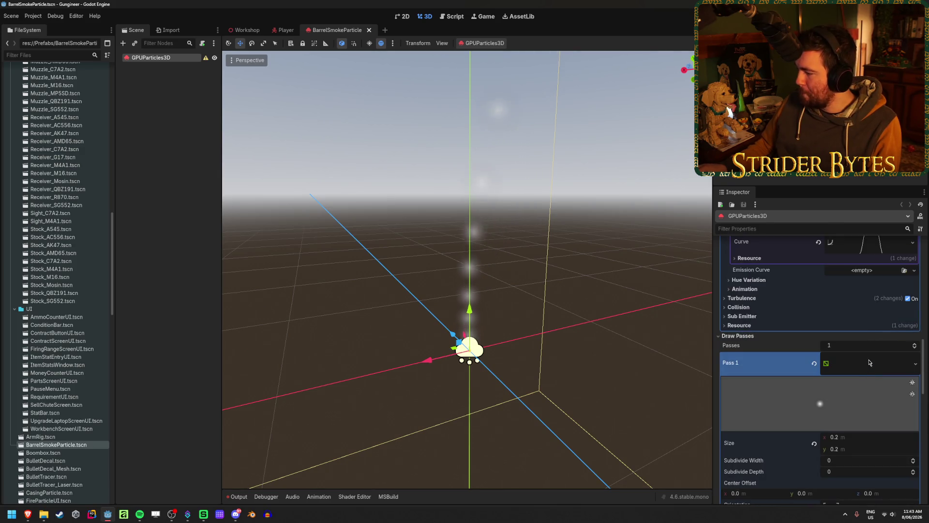
pyautogui.scroll(-5, 869, 363)
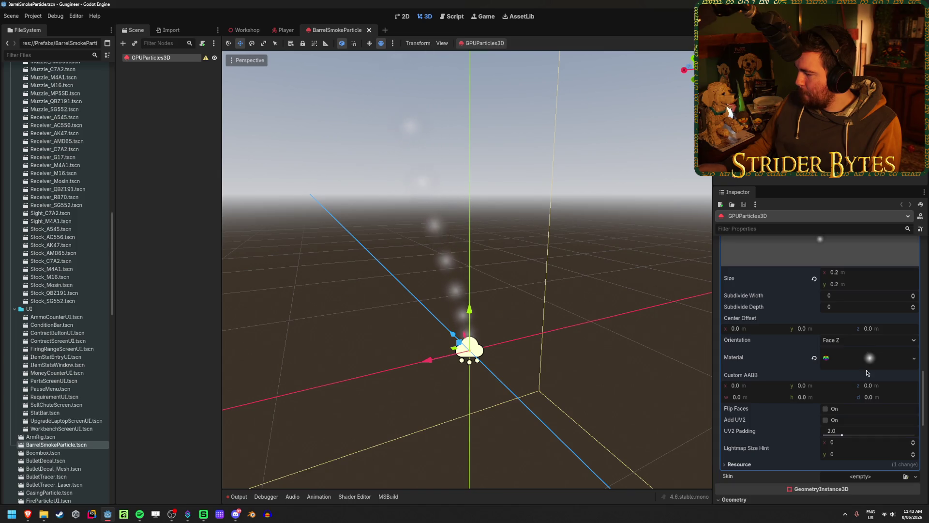
pyautogui.click(867, 360)
pyautogui.scroll(-3, 867, 368)
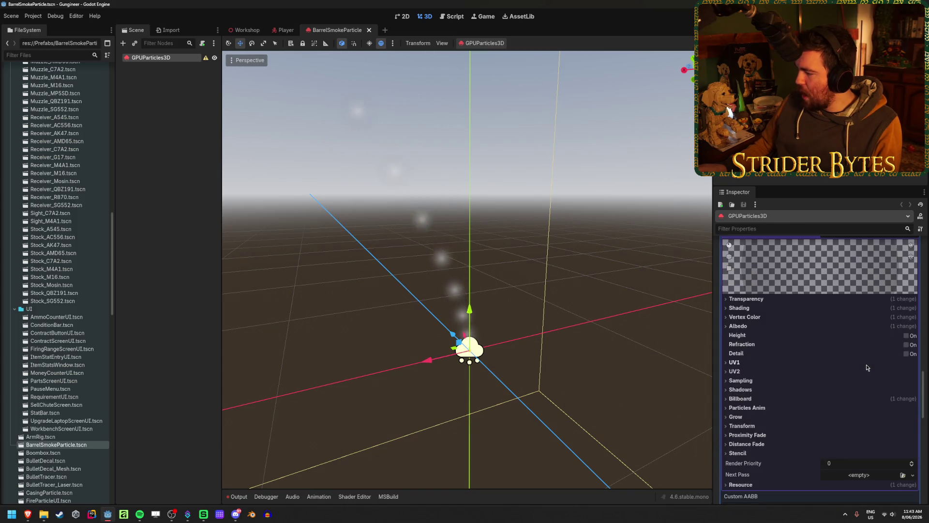
pyautogui.scroll(15, 867, 368)
# Disable trails, lower the scale curve's top point slightly, save, and raise scale max to 1000.0.
pyautogui.click(909, 450)
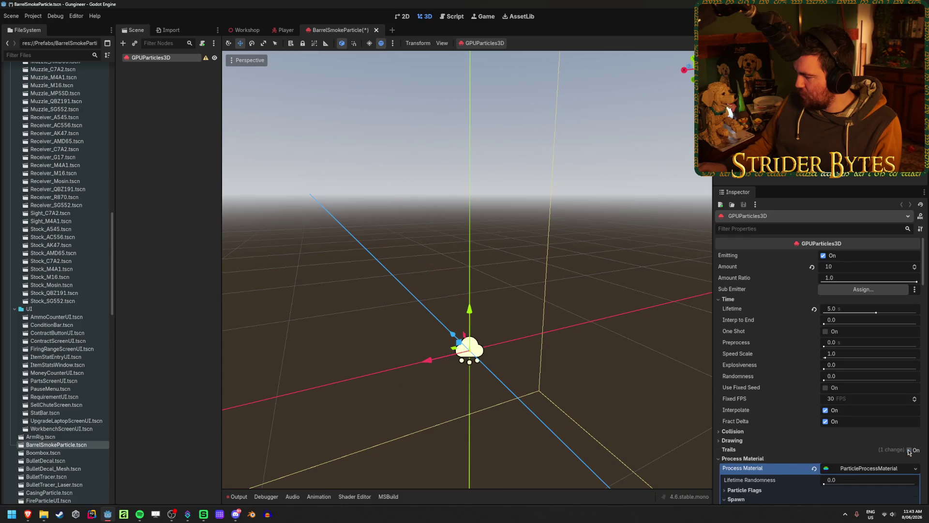
pyautogui.scroll(-10, 848, 374)
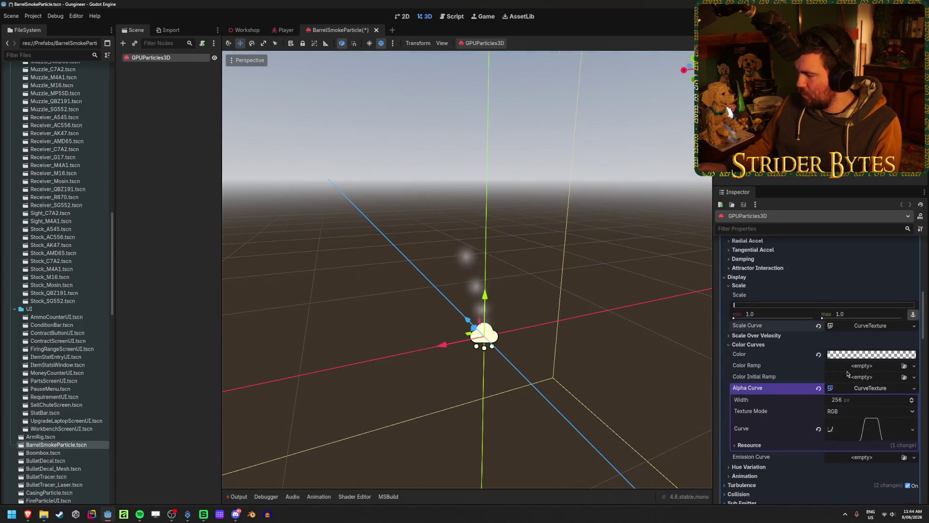
pyautogui.click(867, 326)
pyautogui.moveTo(787, 401); pyautogui.dragTo(788, 404)
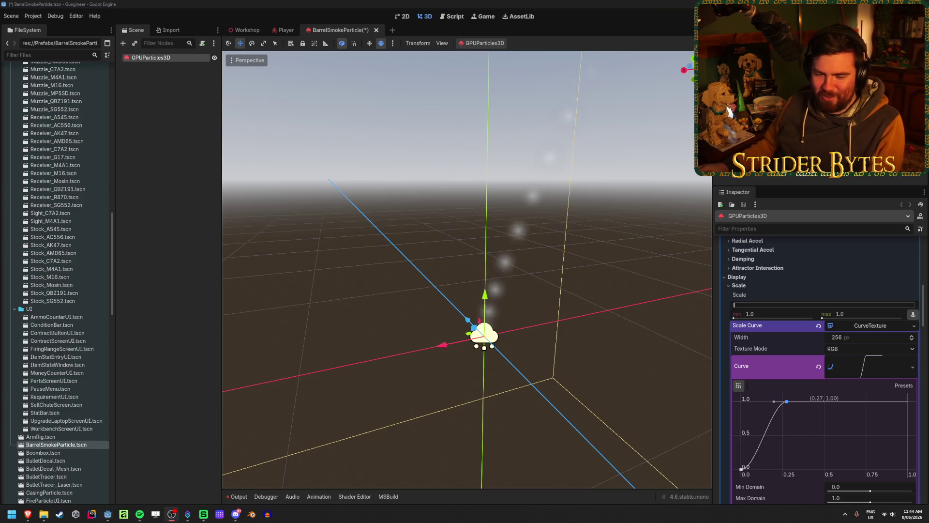
pyautogui.hotkey('ctrl', 's')
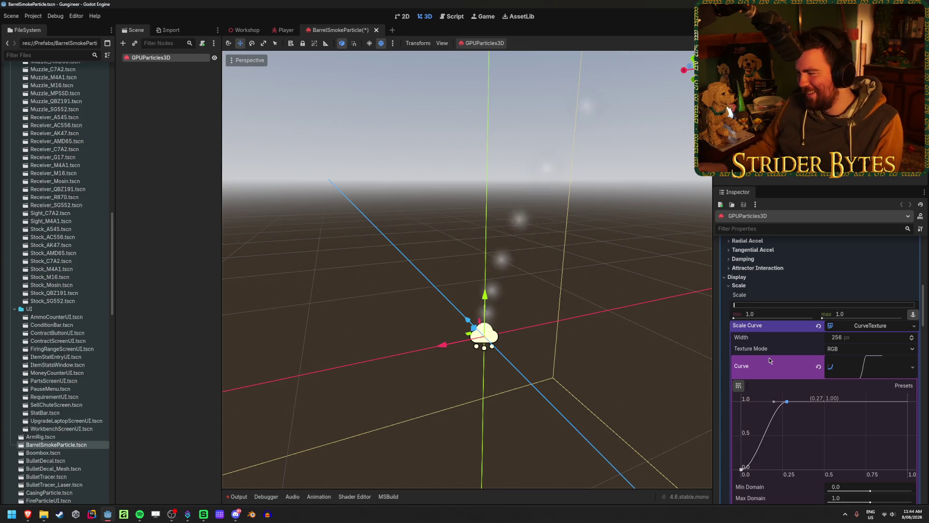
pyautogui.click(870, 365)
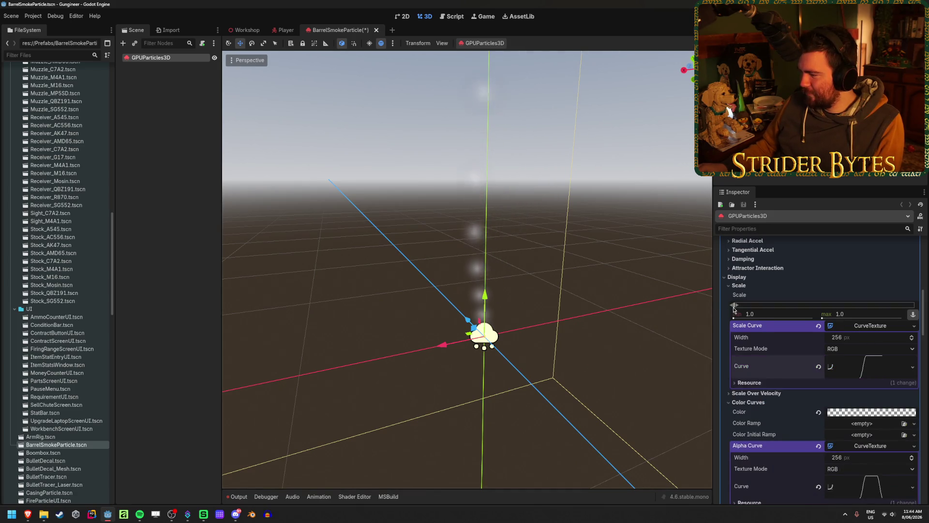
pyautogui.moveTo(734, 307); pyautogui.dragTo(917, 304)
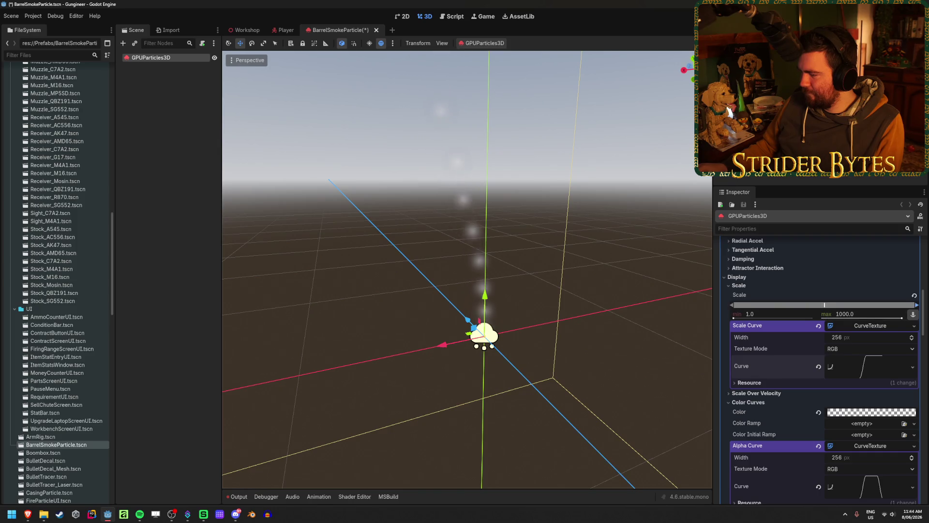
# Undo the scale maximum back to 1.0 and adjust the quad mesh width.
pyautogui.hotkey('ctrl', 'z')
pyautogui.scroll(-4, 853, 355)
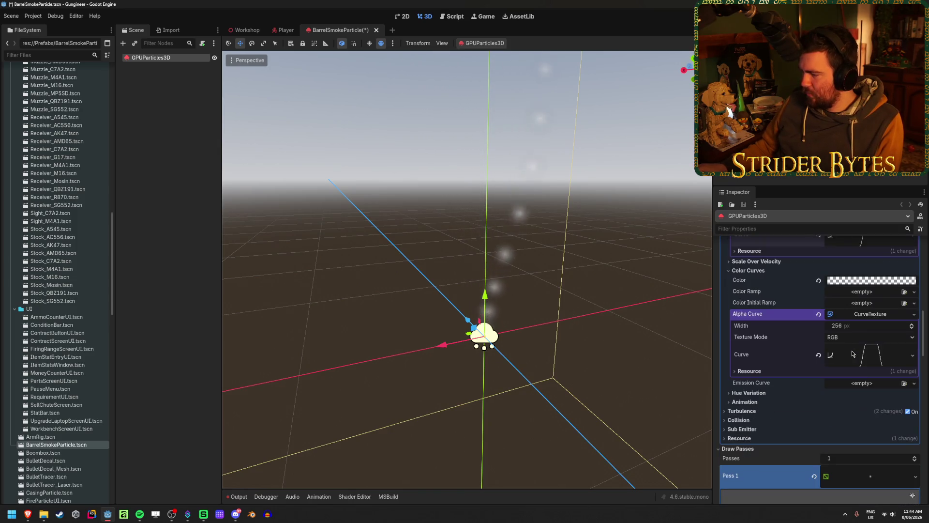
pyautogui.scroll(-5, 720, 334)
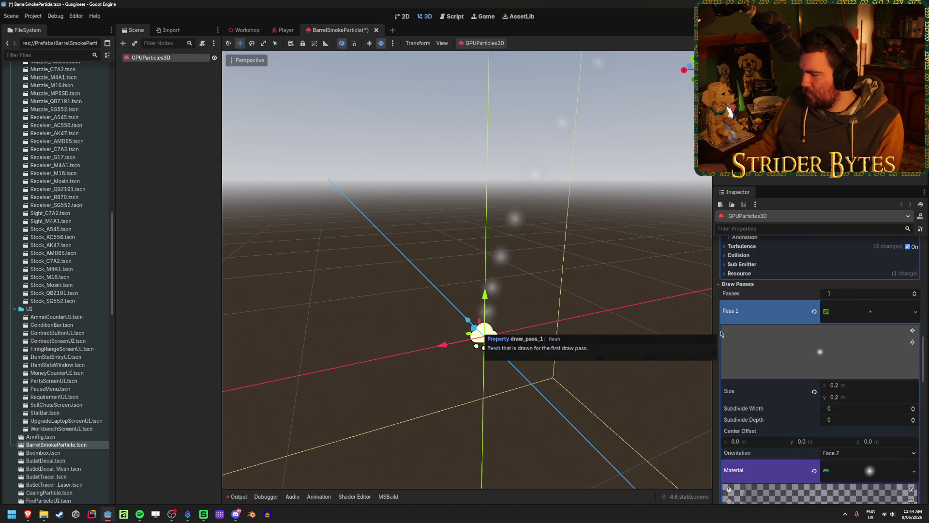
pyautogui.moveTo(852, 392); pyautogui.dragTo(875, 392)
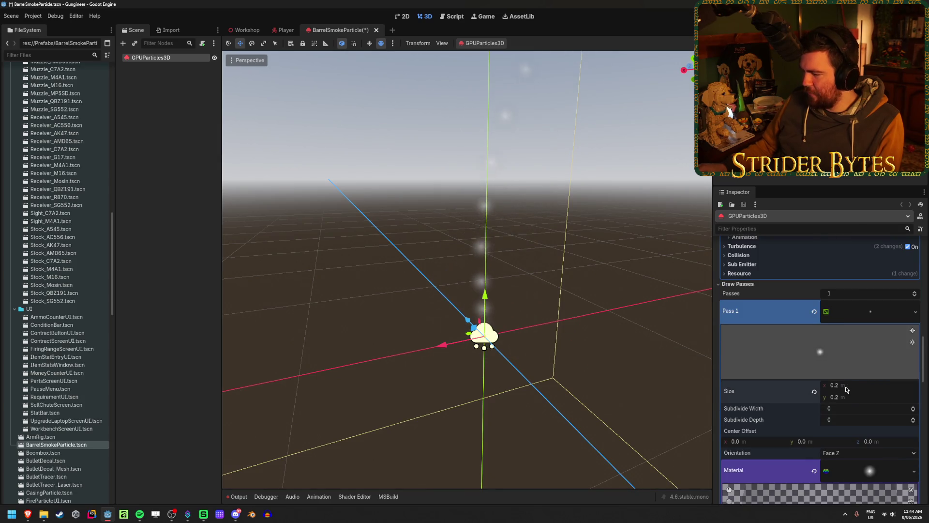
pyautogui.scroll(-6, 846, 389)
pyautogui.scroll(2, 846, 388)
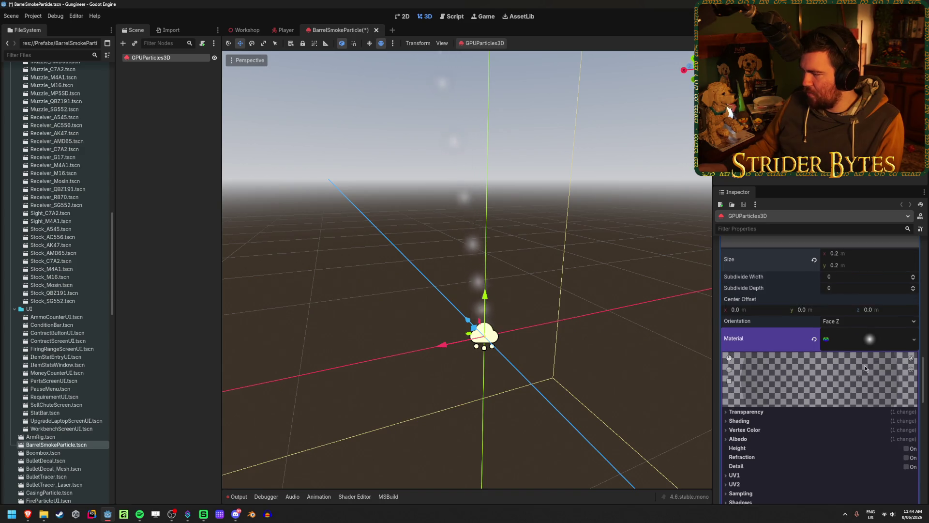
# Clear the Pass 1 quad mesh's material, then undo to restore the soft smoke material.
pyautogui.click(878, 343)
pyautogui.click(814, 341)
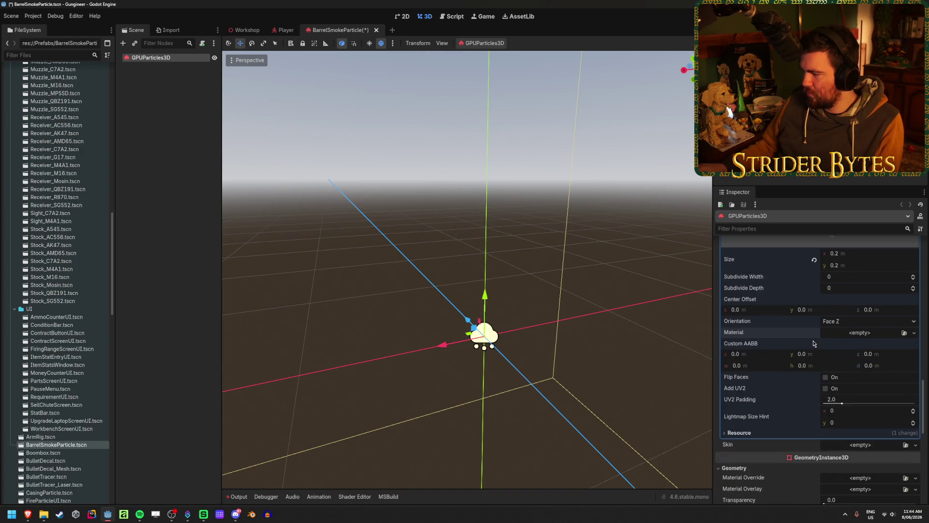
pyautogui.scroll(7, 848, 369)
pyautogui.hotkey('ctrl', 'z')
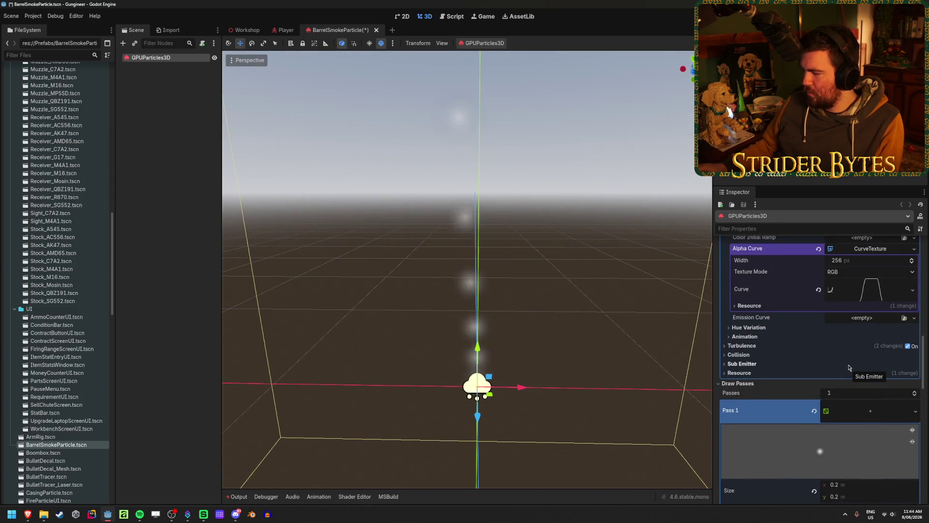
pyautogui.hotkey('ctrl', 'shift', 'z')
pyautogui.scroll(-3, 848, 327)
pyautogui.hotkey('ctrl', 'z')
# Undo back to a Pass 1 quad mesh with its material cleared.
pyautogui.rightClick(847, 326)
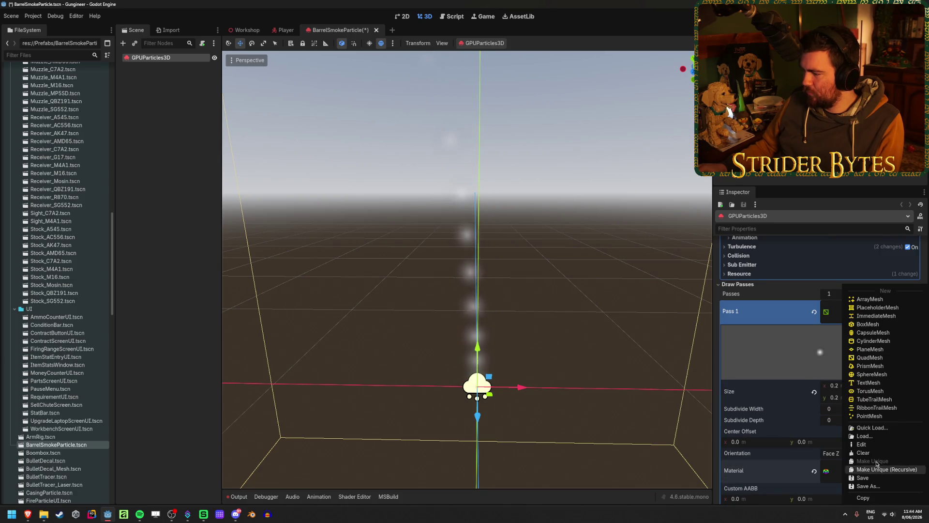
pyautogui.click(876, 498)
pyautogui.hotkey('ctrl', 'z')
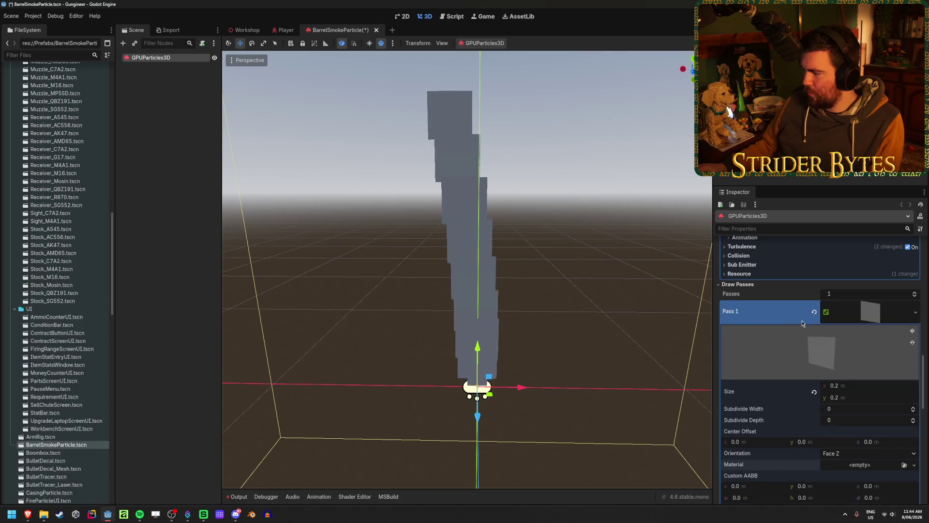
pyautogui.hotkey('ctrl', 'z')
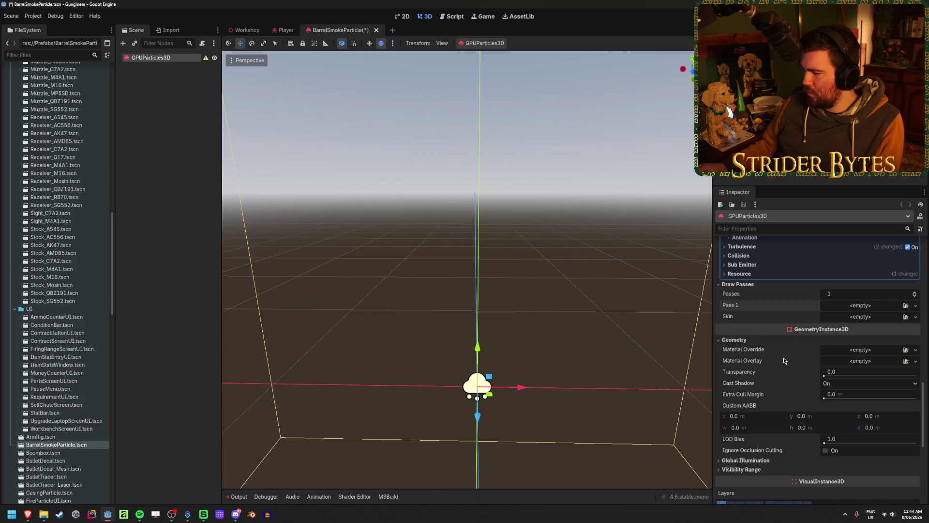
pyautogui.hotkey('ctrl', 'shift', 'z')
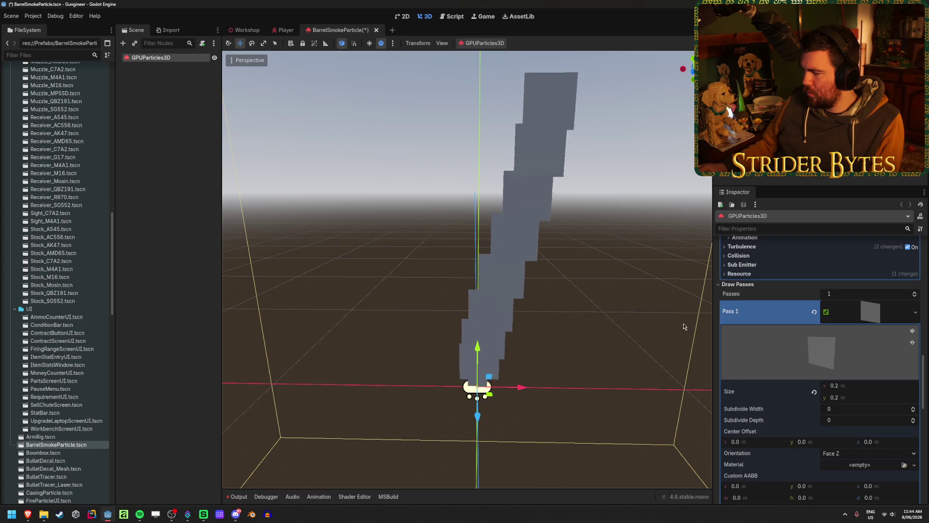
# Copy the Pass 1 QuadMesh and give it a New StandardMaterial3D.
pyautogui.click(914, 312)
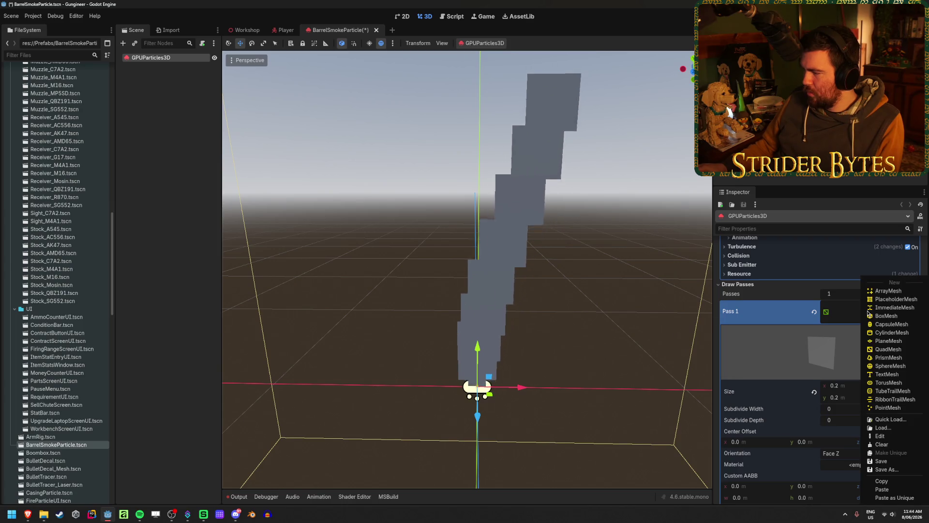
pyautogui.click(891, 480)
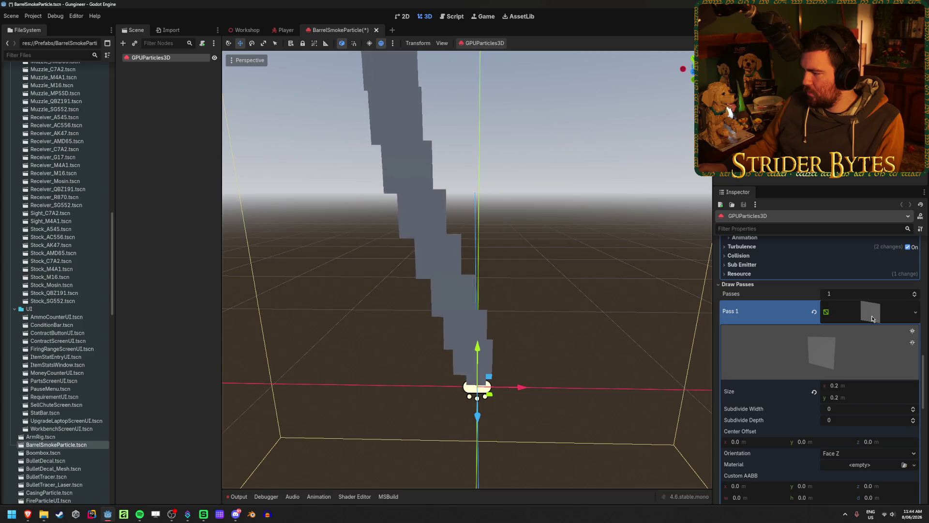
pyautogui.scroll(-3, 857, 334)
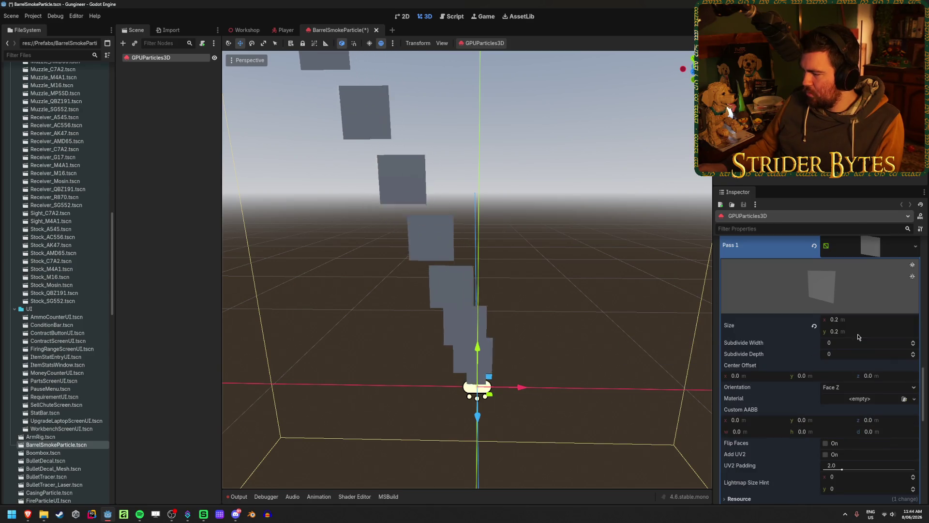
pyautogui.click(914, 398)
pyautogui.click(910, 423)
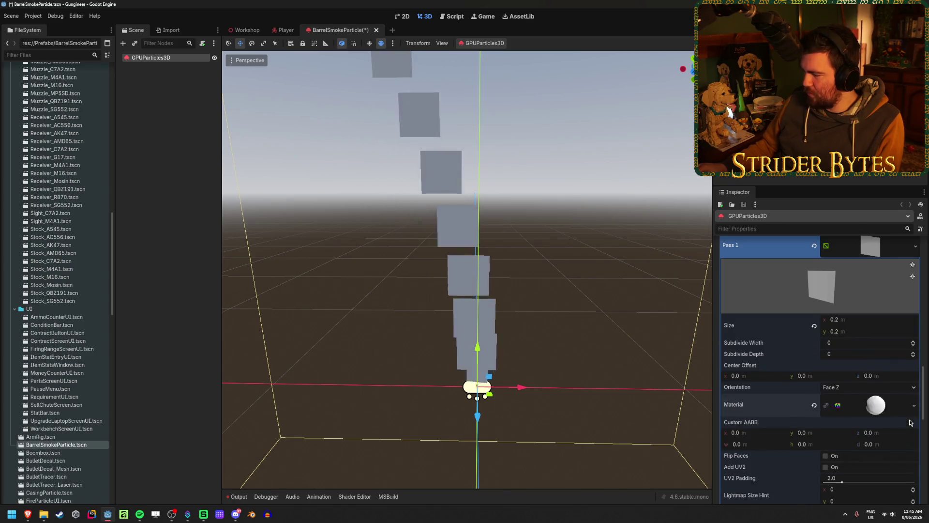
# Set the new material's Albedo texture to DefaultParticle.
pyautogui.click(874, 399)
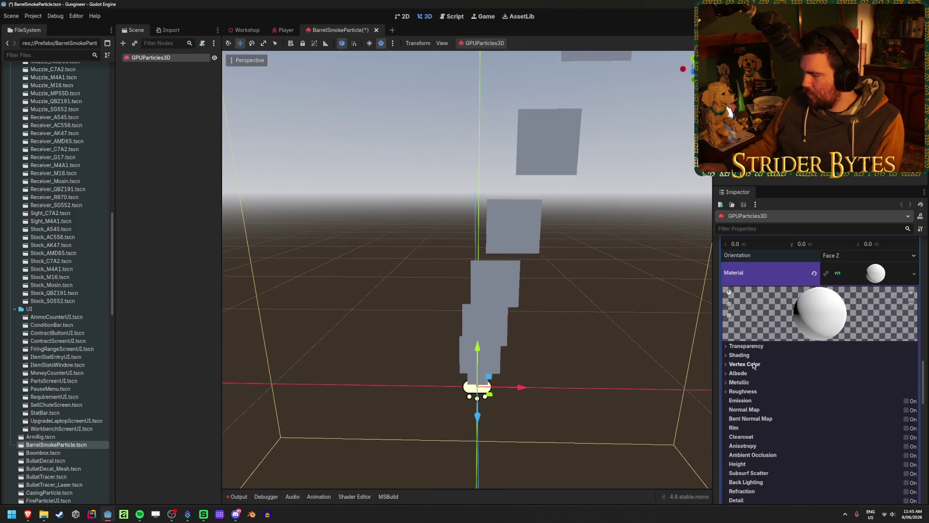
pyautogui.click(738, 373)
pyautogui.click(903, 394)
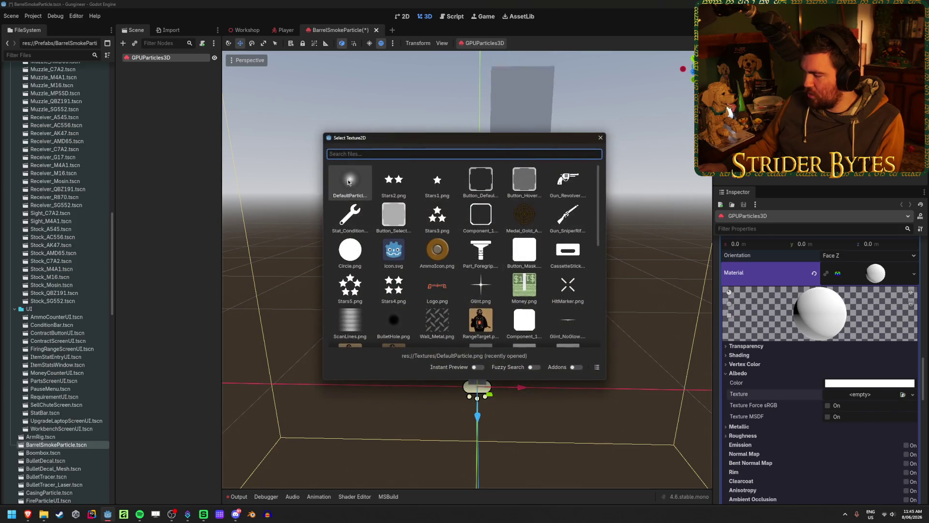
pyautogui.doubleClick(346, 179)
# Set the material's Transparency to Alpha and Shading Mode to Unshaded.
pyautogui.click(746, 347)
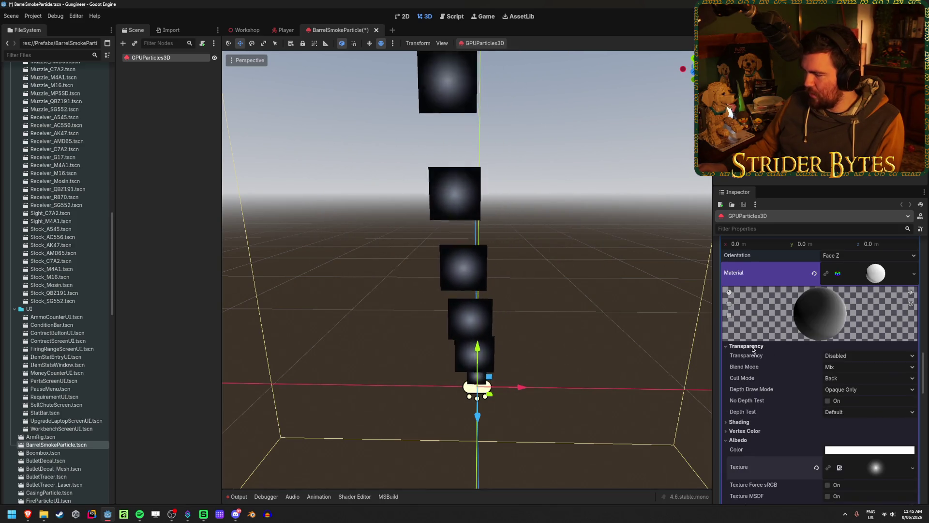
pyautogui.click(866, 356)
pyautogui.click(849, 377)
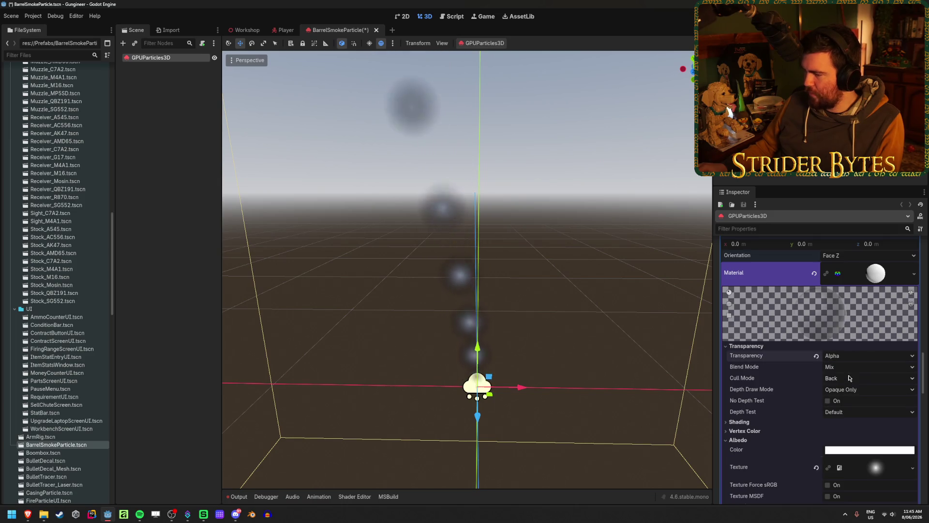
pyautogui.click(817, 422)
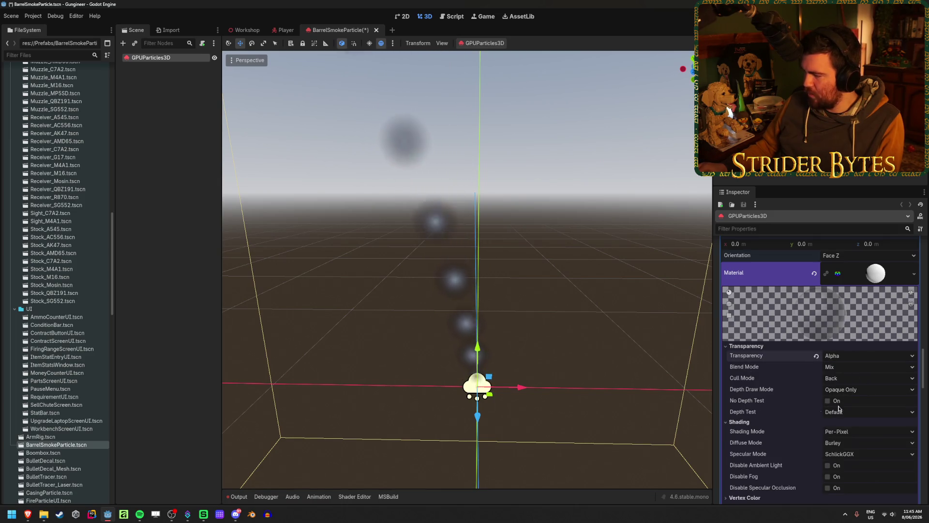
pyautogui.click(866, 431)
pyautogui.click(846, 442)
pyautogui.moveTo(514, 255); pyautogui.dragTo(564, 287)
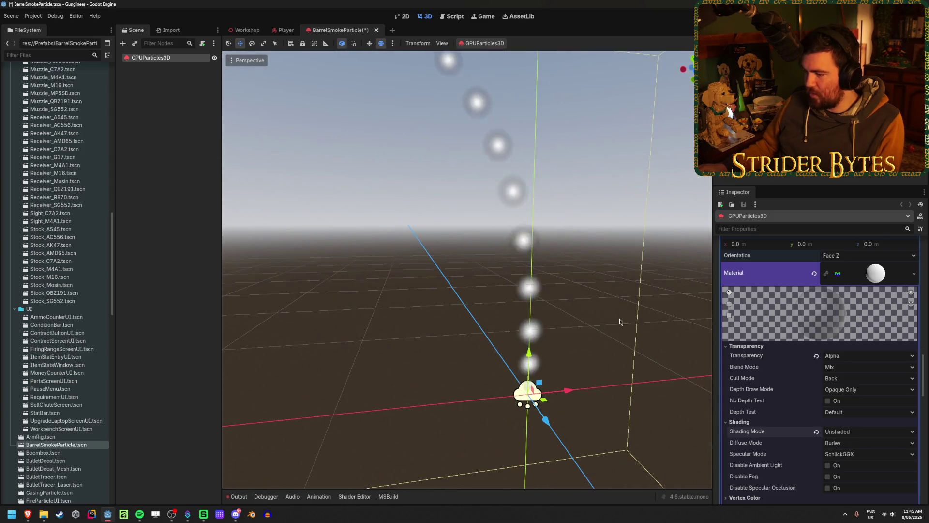
pyautogui.scroll(-5, 834, 381)
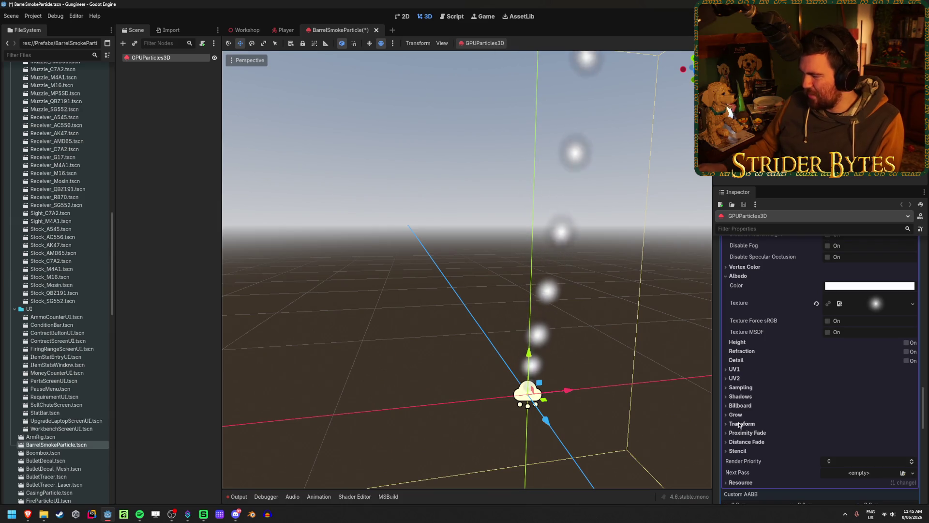
# After trying Enabled and Y-Billboard, set the billboard mode to Particle Billboard with Keep Scale on.
pyautogui.click(740, 405)
pyautogui.click(866, 415)
pyautogui.click(856, 453)
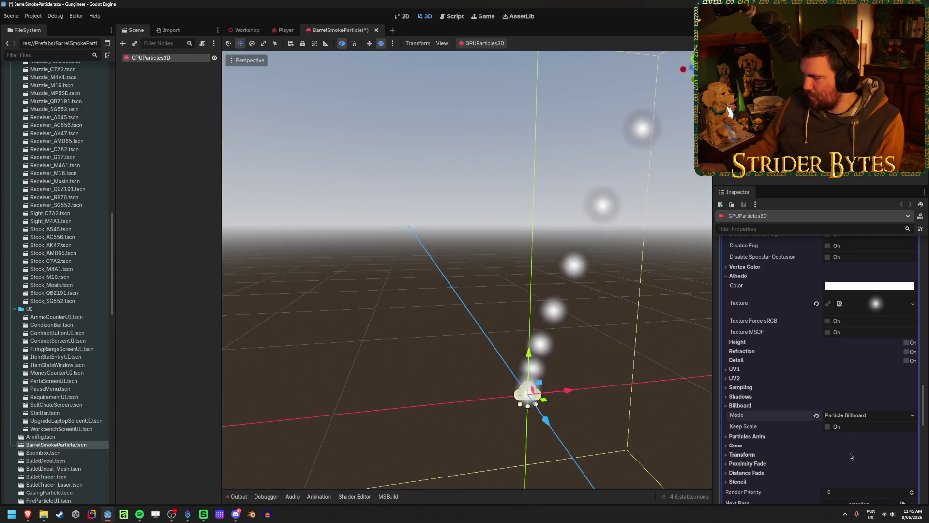
pyautogui.click(866, 415)
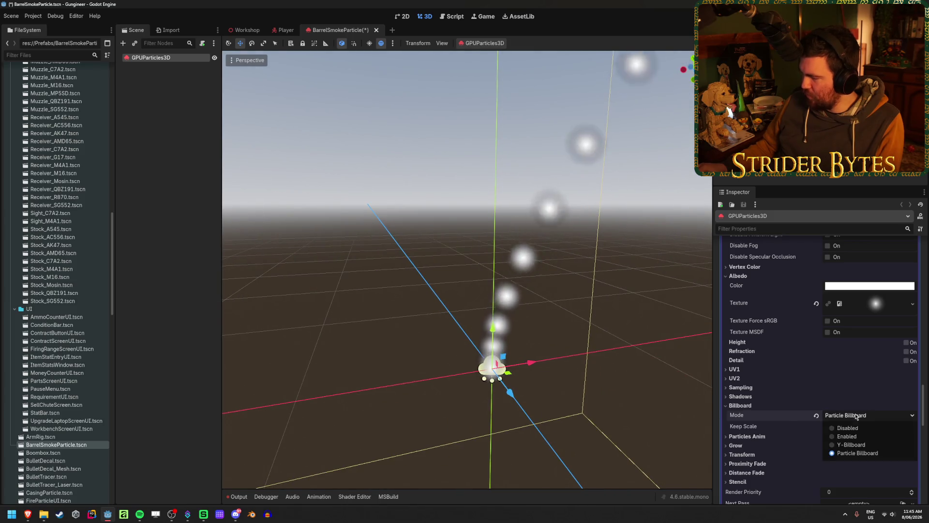
pyautogui.click(857, 435)
pyautogui.moveTo(631, 343); pyautogui.dragTo(484, 348)
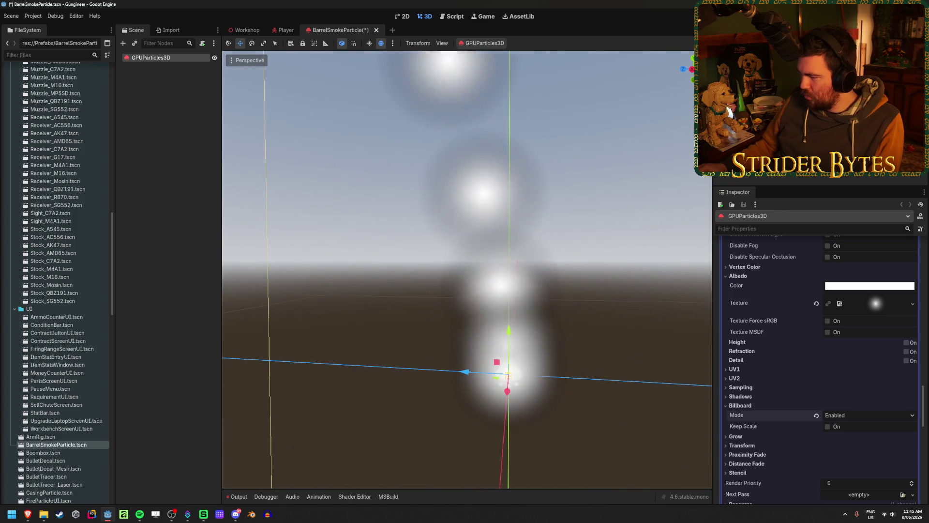
pyautogui.click(866, 415)
pyautogui.click(868, 444)
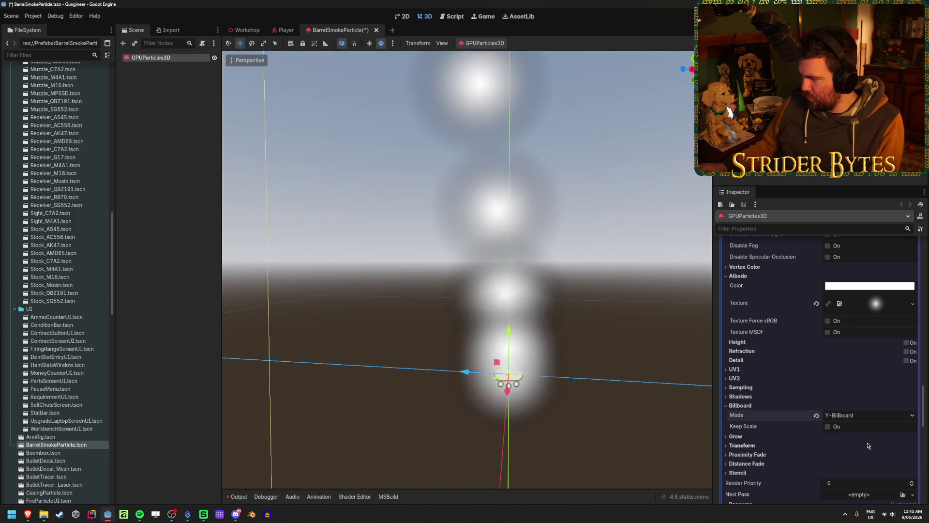
pyautogui.click(828, 427)
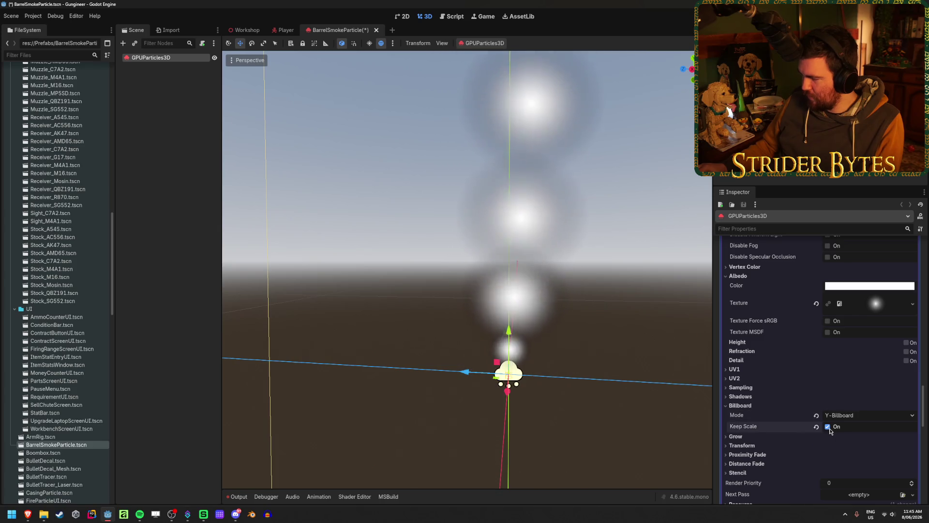
pyautogui.click(837, 415)
pyautogui.click(853, 453)
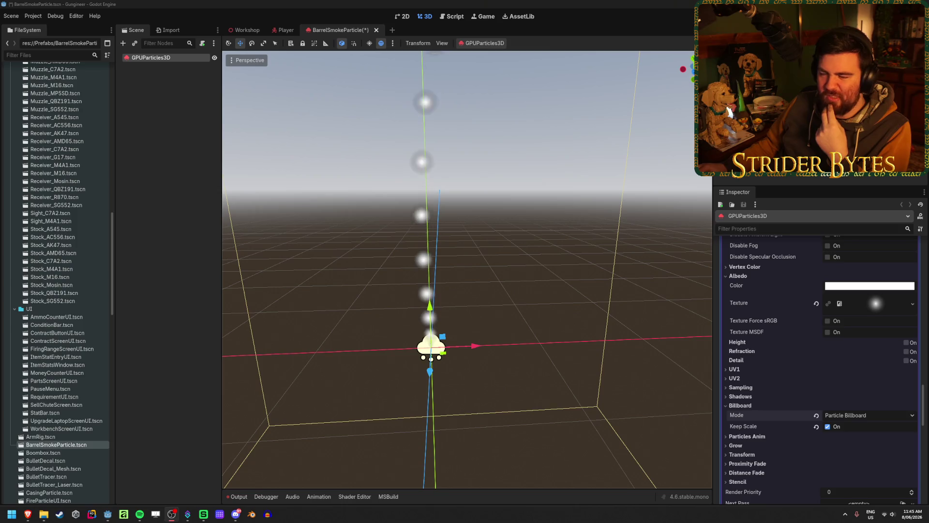
# Deselect the particle node and save the BarrelSmokeParticle scene with Ctrl+S.
pyautogui.click(237, 3)
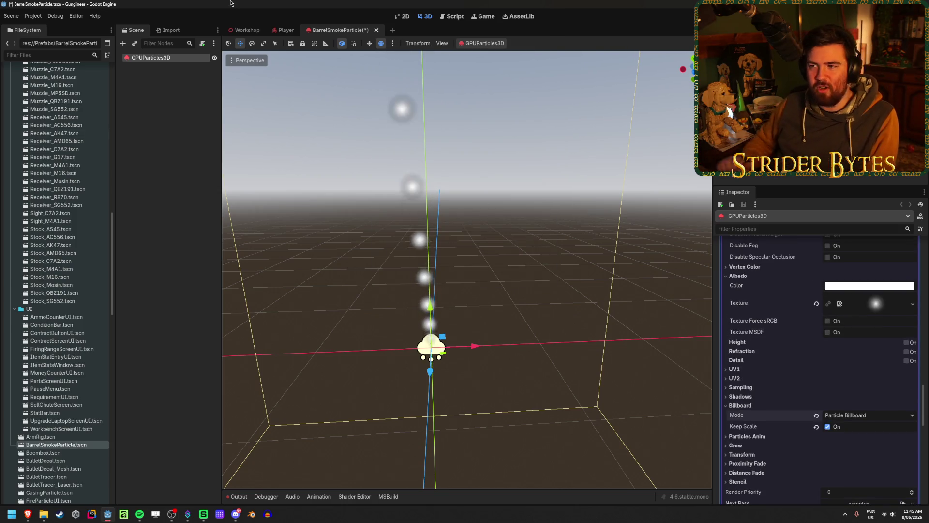
pyautogui.click(168, 114)
pyautogui.hotkey('ctrl', 's')
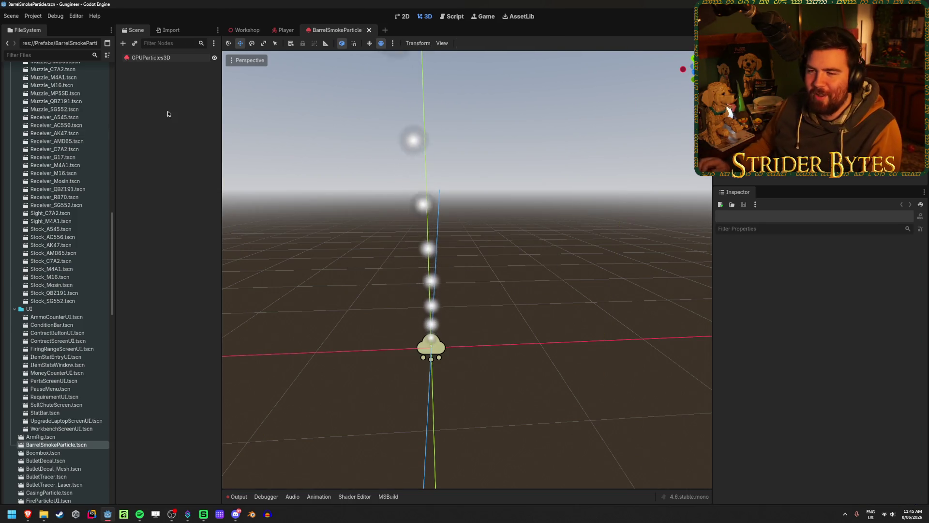
pyautogui.click(150, 60)
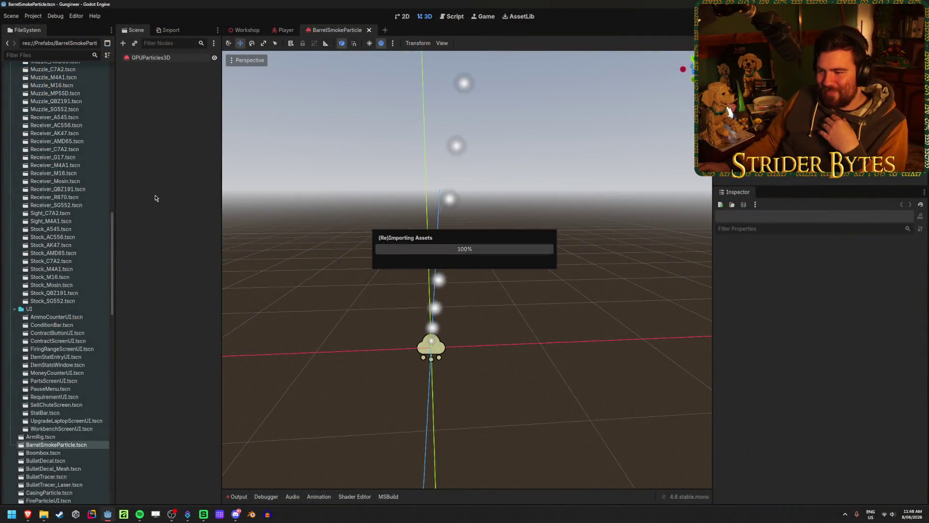
# Lower the GPUParticles3D albedo colour's alpha to about 0.54 (ffffff8a) and scroll the Inspector to Display.
pyautogui.click(140, 58)
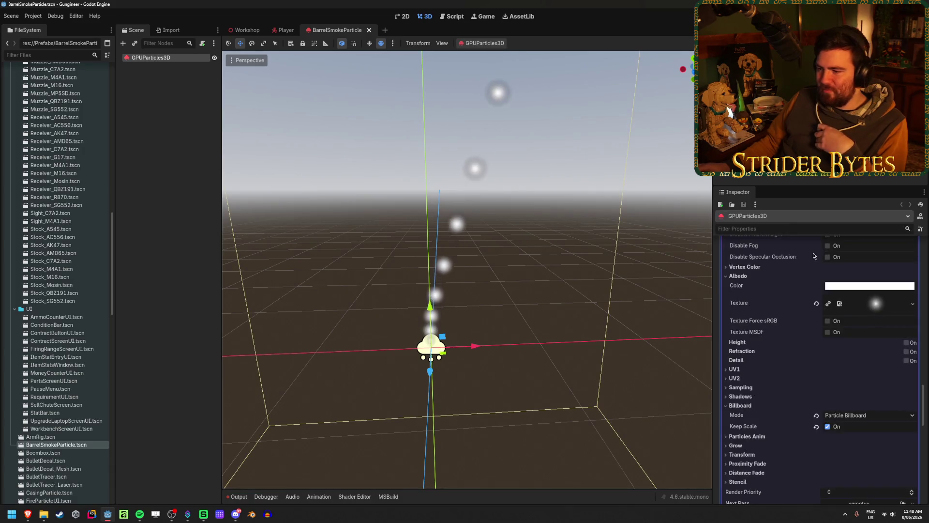
pyautogui.click(869, 285)
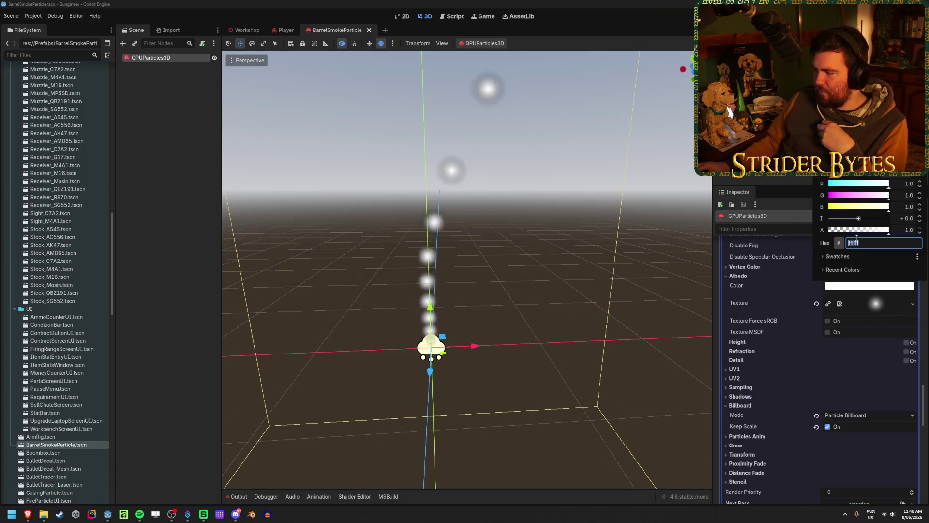
pyautogui.click(860, 229)
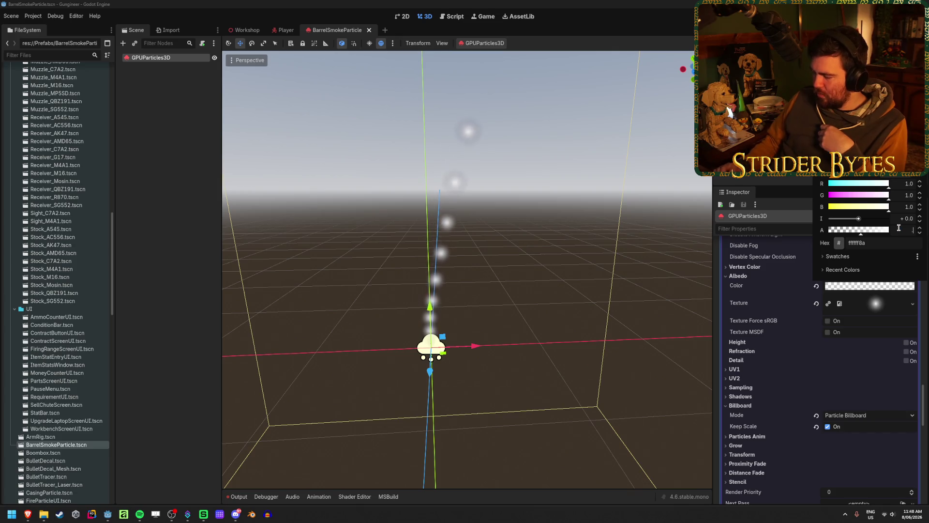
pyautogui.press('Escape')
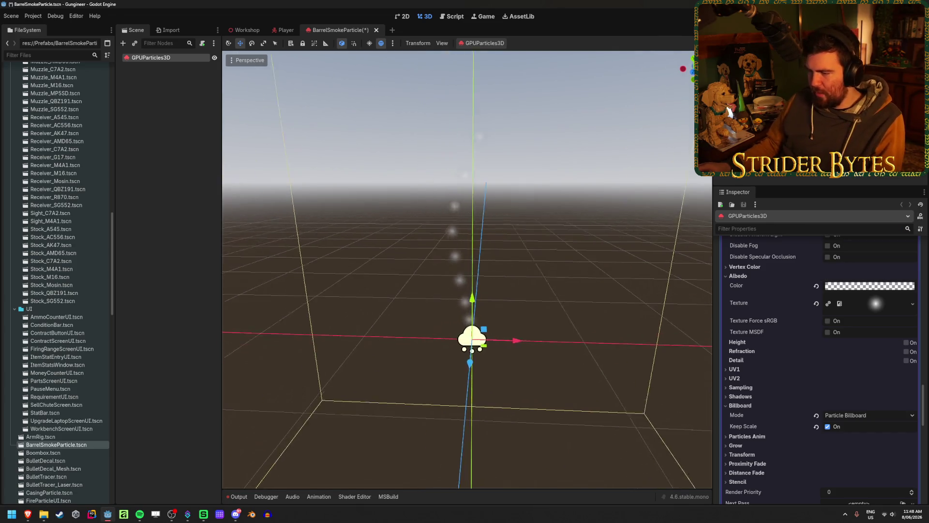
pyautogui.scroll(3, 464, 271)
pyautogui.moveTo(532, 251); pyautogui.dragTo(565, 238)
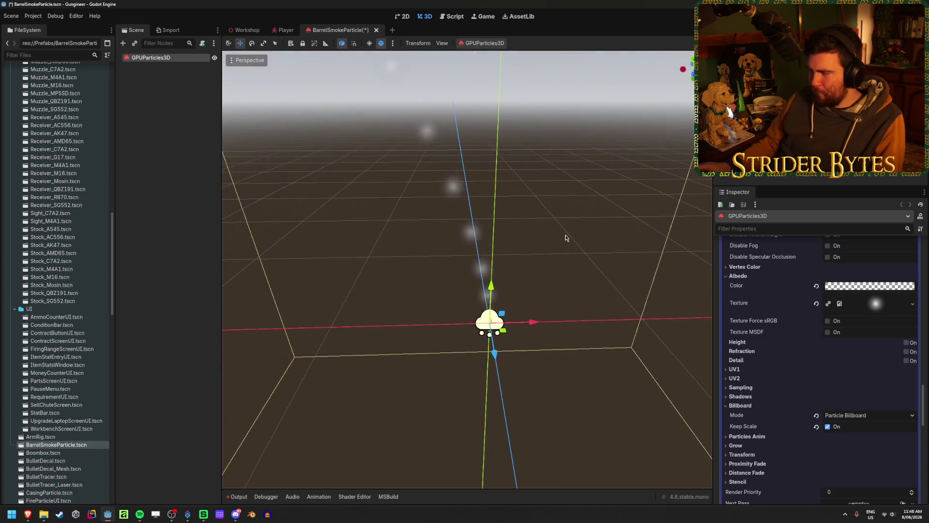
pyautogui.scroll(3, 789, 341)
pyautogui.scroll(-8, 779, 343)
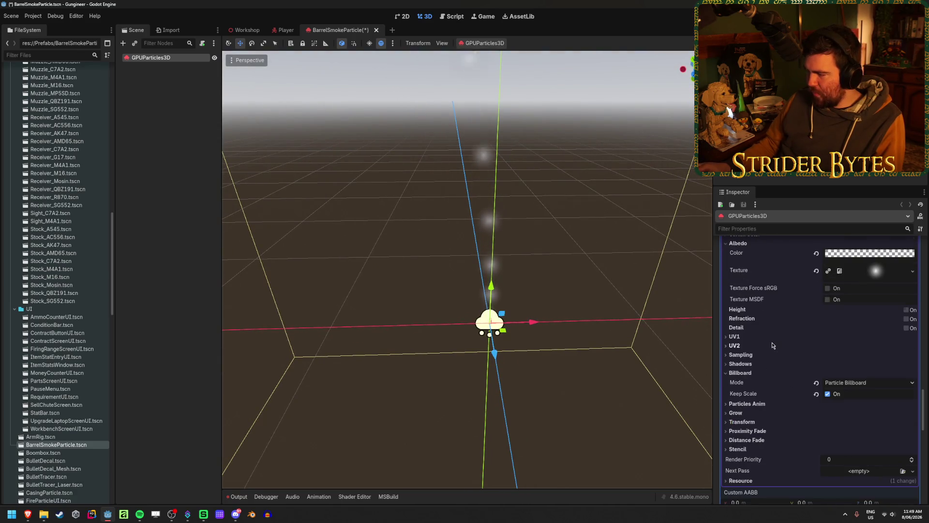
pyautogui.scroll(-2, 773, 344)
pyautogui.scroll(10, 774, 358)
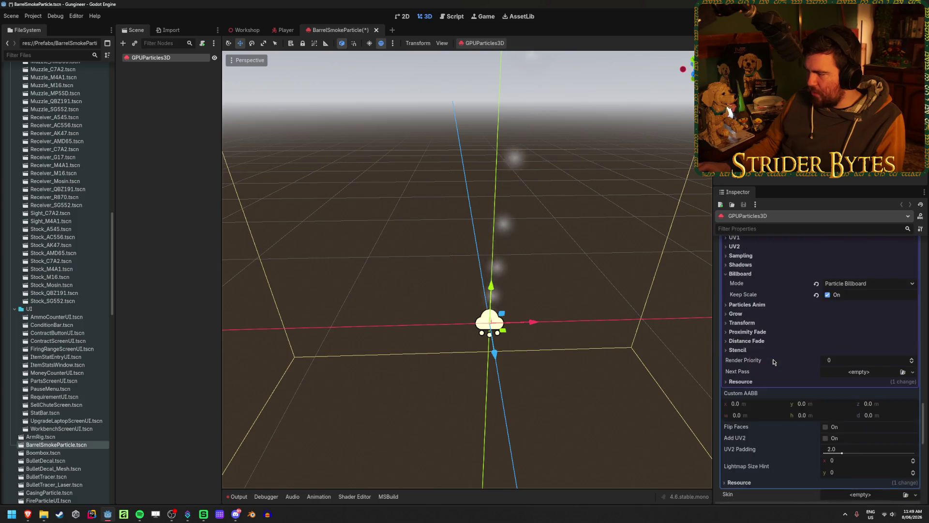
pyautogui.scroll(6, 776, 370)
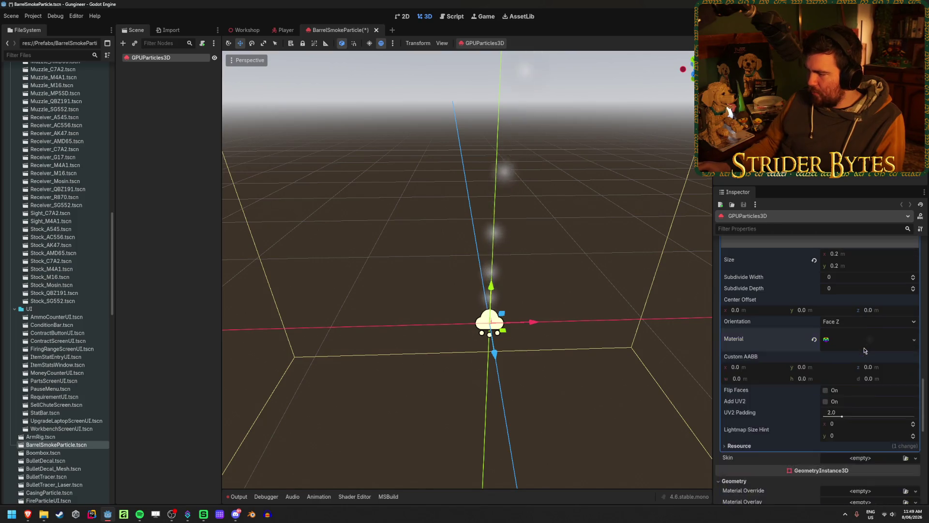
pyautogui.scroll(6, 803, 345)
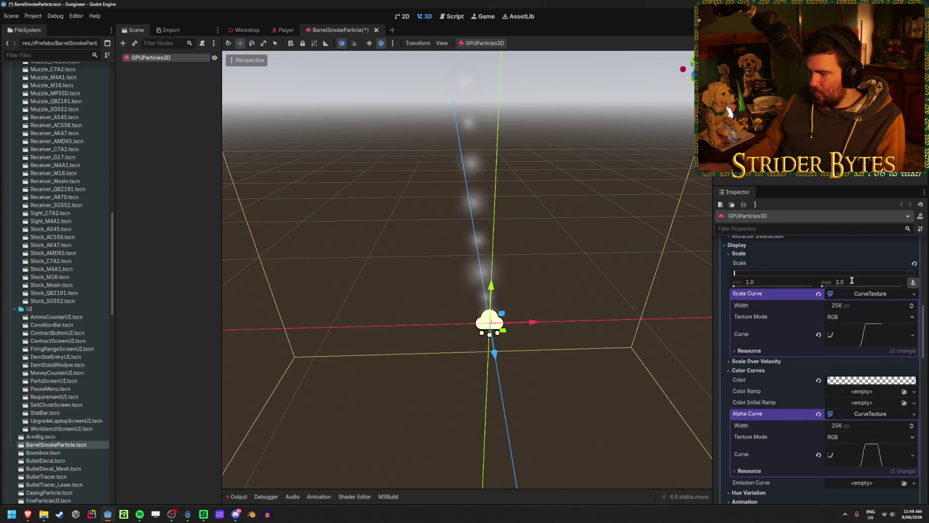
# Try maximum particle scales of 6 and 2.3, settle on 2.0, and save the scene.
pyautogui.click(874, 283)
pyautogui.write('6')
pyautogui.press('Return')
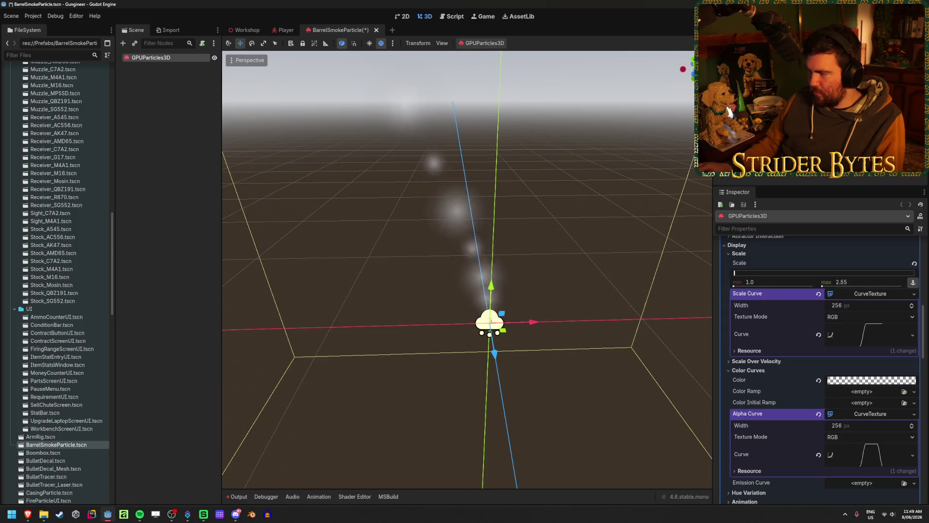
pyautogui.write('2.3')
pyautogui.press('Return')
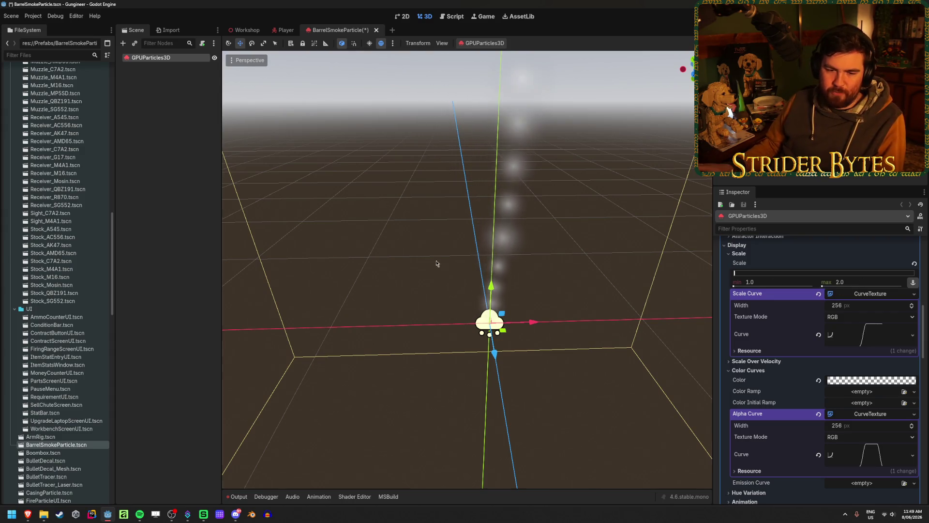
pyautogui.hotkey('ctrl', 's')
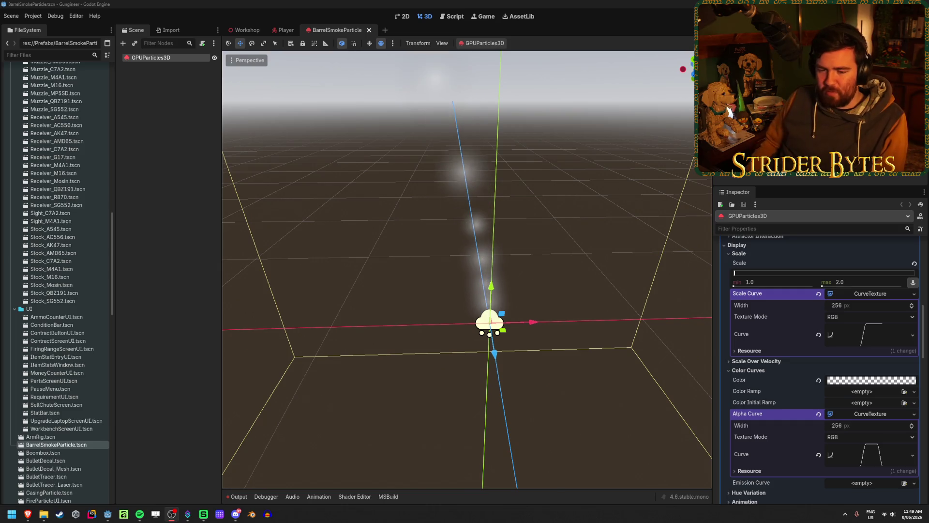
# Select GPUParticles3D and raise its particle Amount from 10 to 20.
pyautogui.click(158, 158)
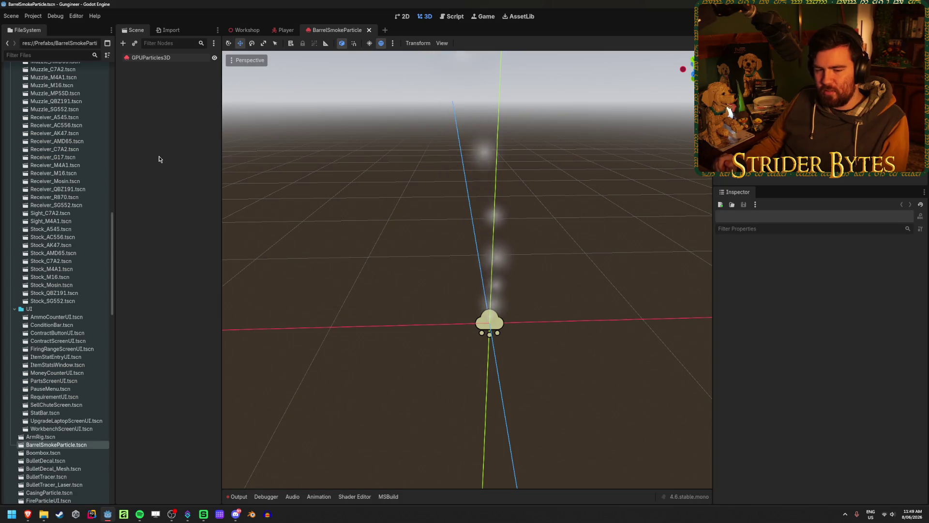
pyautogui.click(170, 58)
pyautogui.scroll(5, 807, 320)
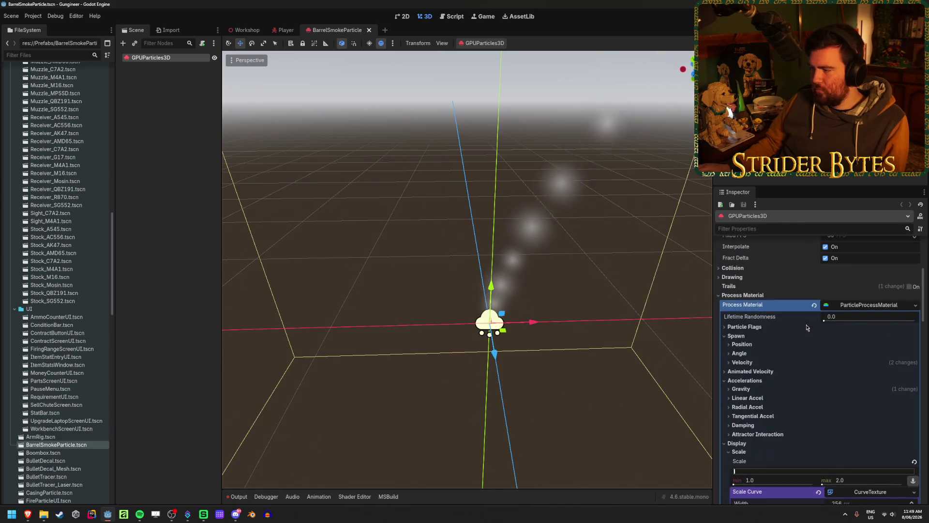
pyautogui.moveTo(571, 339); pyautogui.dragTo(571, 396)
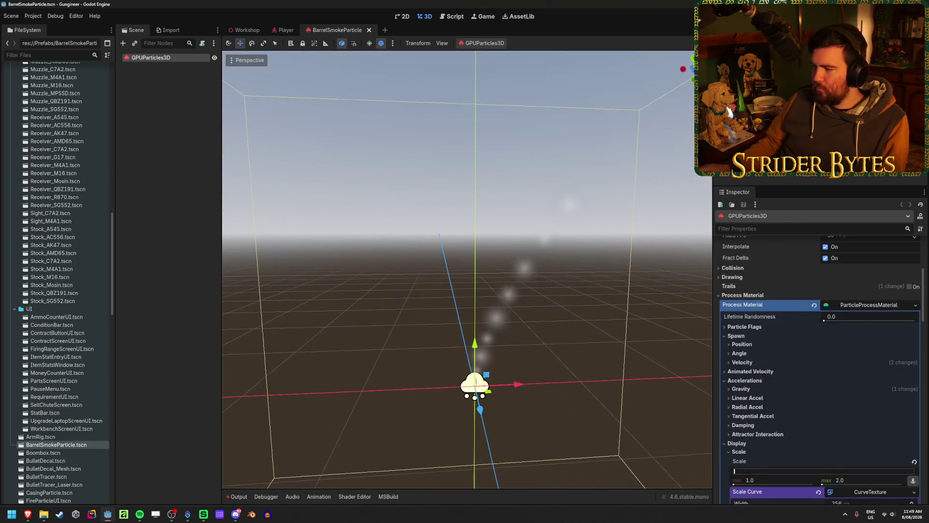
pyautogui.scroll(4, 759, 348)
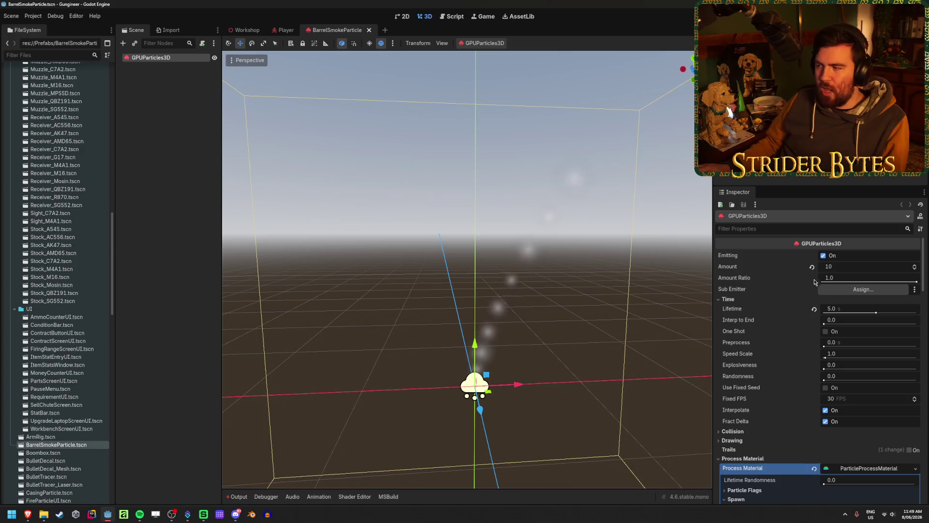
pyautogui.click(849, 265)
pyautogui.write('20')
pyautogui.press('Return')
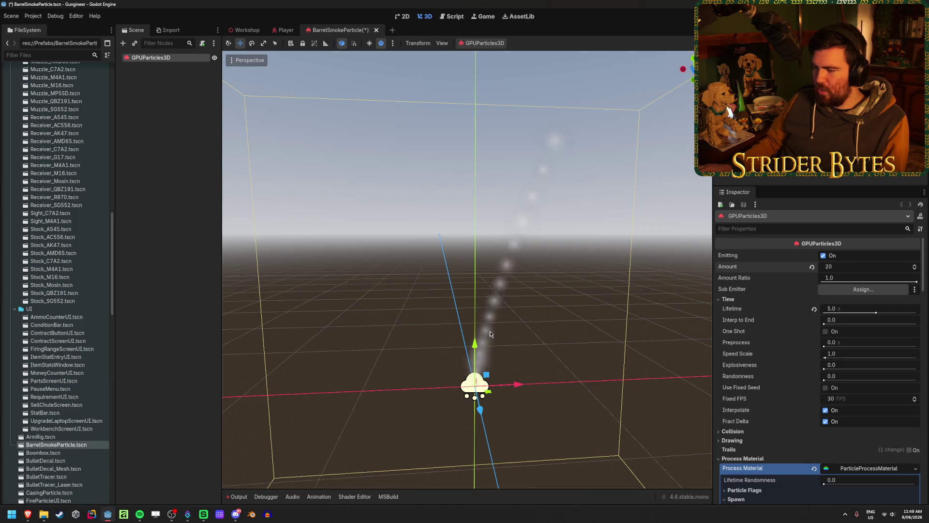
pyautogui.moveTo(508, 310)
pyautogui.mouseDown()
pyautogui.moveTo(527, 291)
pyautogui.moveTo(547, 288)
pyautogui.moveTo(527, 289)
pyautogui.moveTo(544, 289)
pyautogui.moveTo(530, 276)
pyautogui.moveTo(530, 290)
pyautogui.moveTo(537, 271)
pyautogui.moveTo(440, 390)
pyautogui.mouseUp()
pyautogui.scroll(-2, 467, 270)
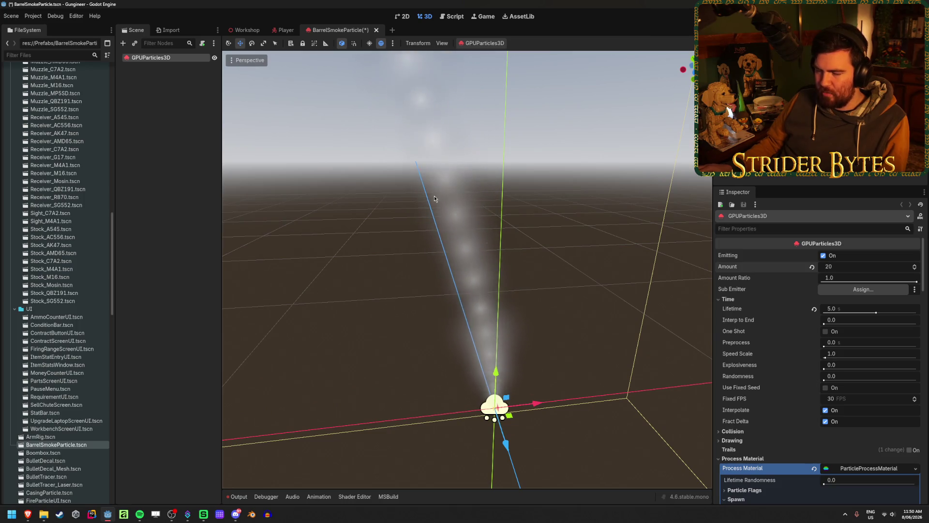
pyautogui.moveTo(540, 373)
pyautogui.mouseDown()
pyautogui.moveTo(537, 339)
pyautogui.moveTo(508, 318)
pyautogui.mouseUp()
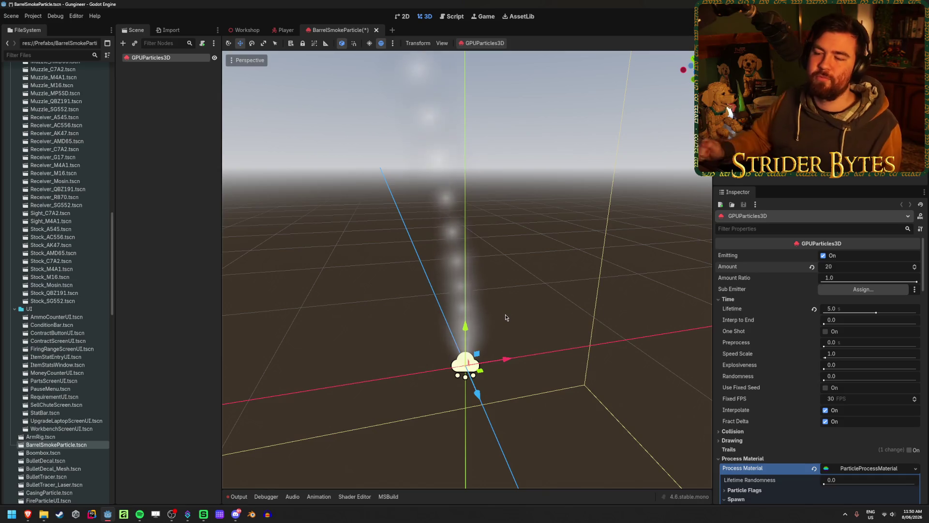
# Save BarrelSmokeParticle.tscn and toggle the GPUParticles3D node's selection to inspect it.
pyautogui.hotkey('ctrl', 's')
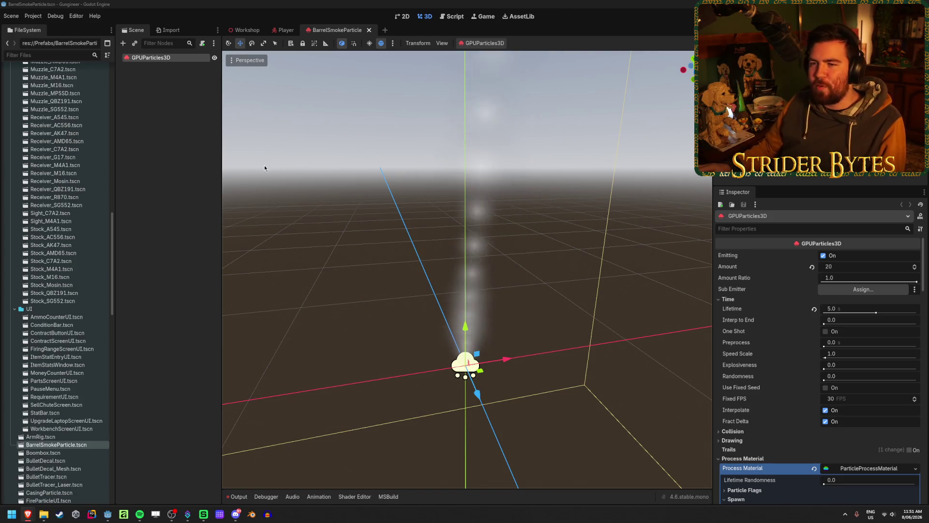
pyautogui.click(175, 130)
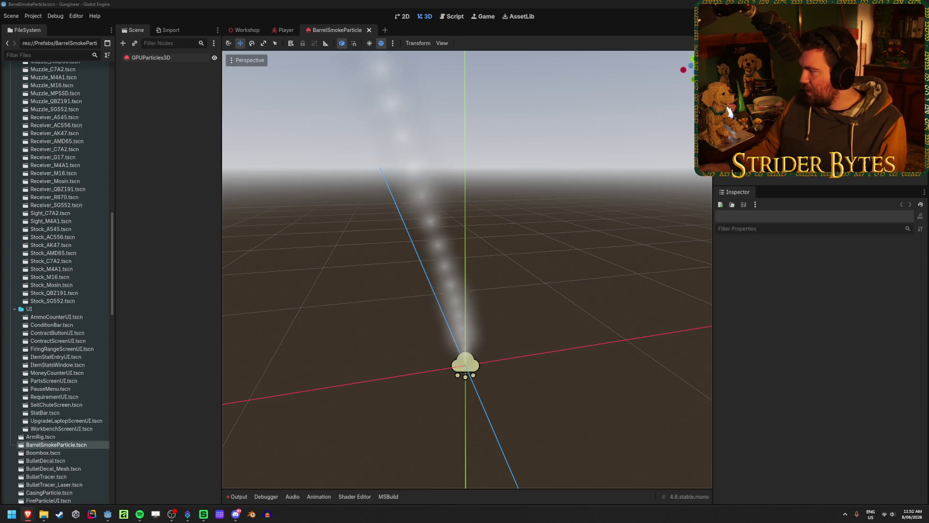
pyautogui.click(355, 3)
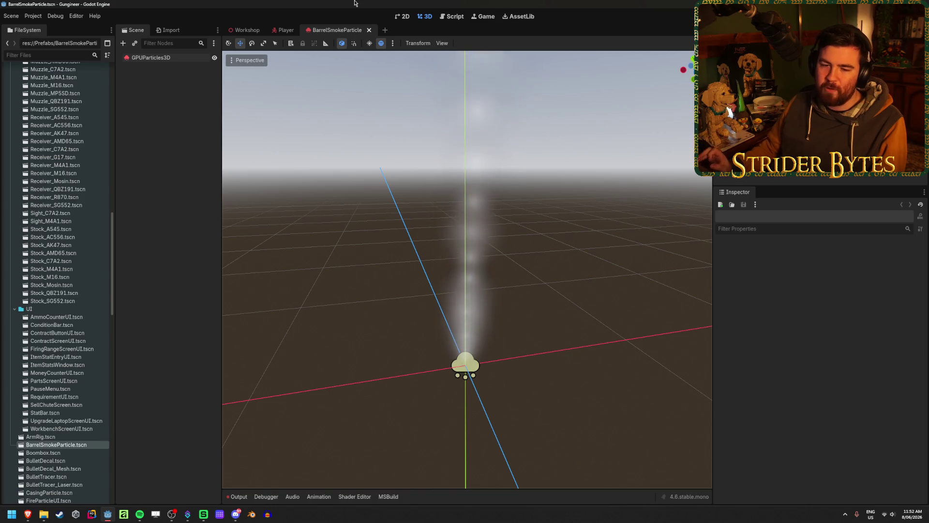
pyautogui.click(152, 58)
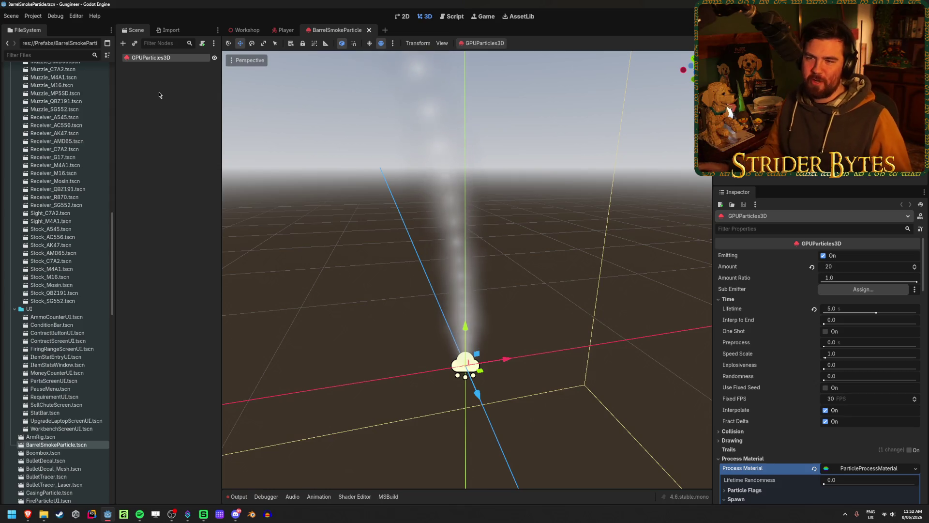
pyautogui.click(159, 95)
pyautogui.click(164, 58)
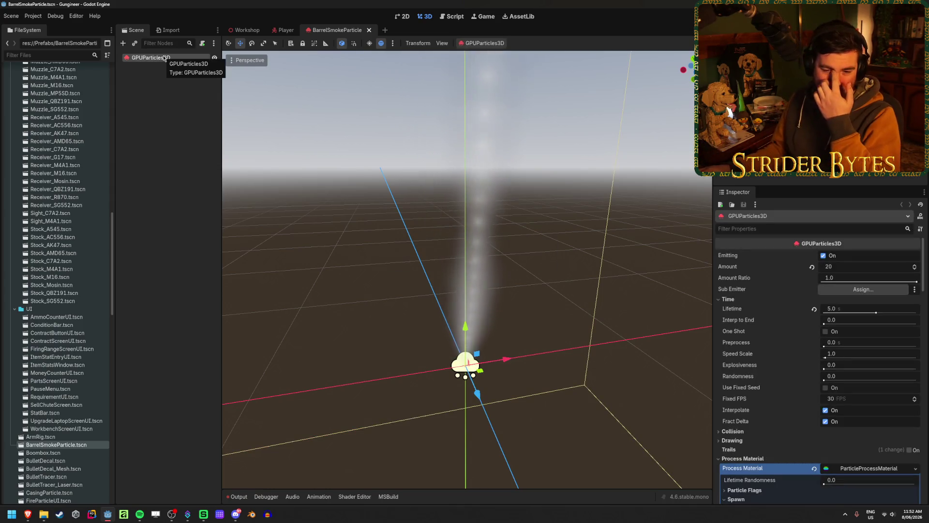
pyautogui.click(157, 170)
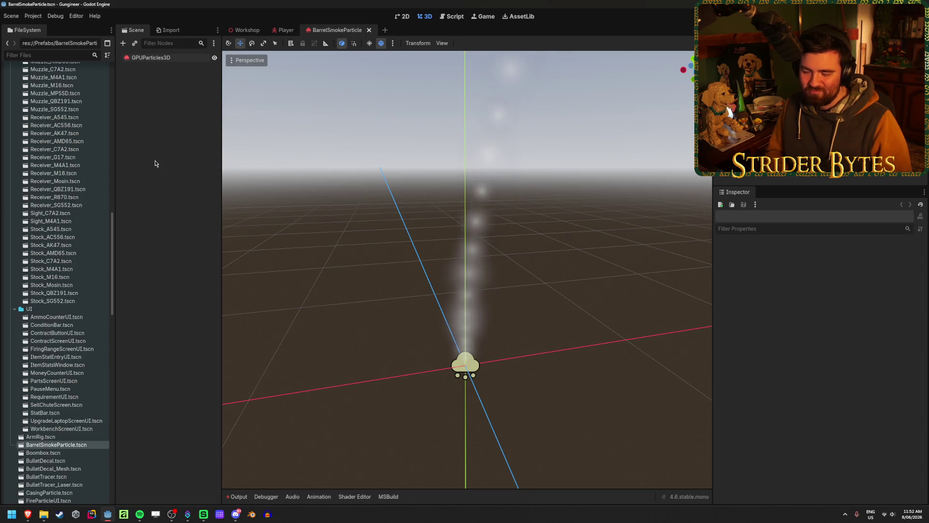
pyautogui.click(150, 58)
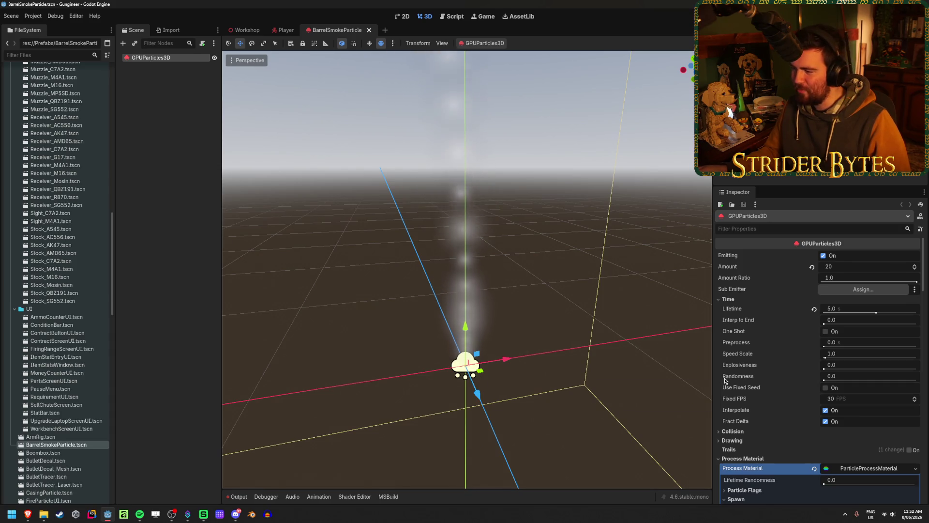
# Set the emitter's Amount to 40 and orbit around the denser smoke column.
pyautogui.click(859, 265)
pyautogui.write('40')
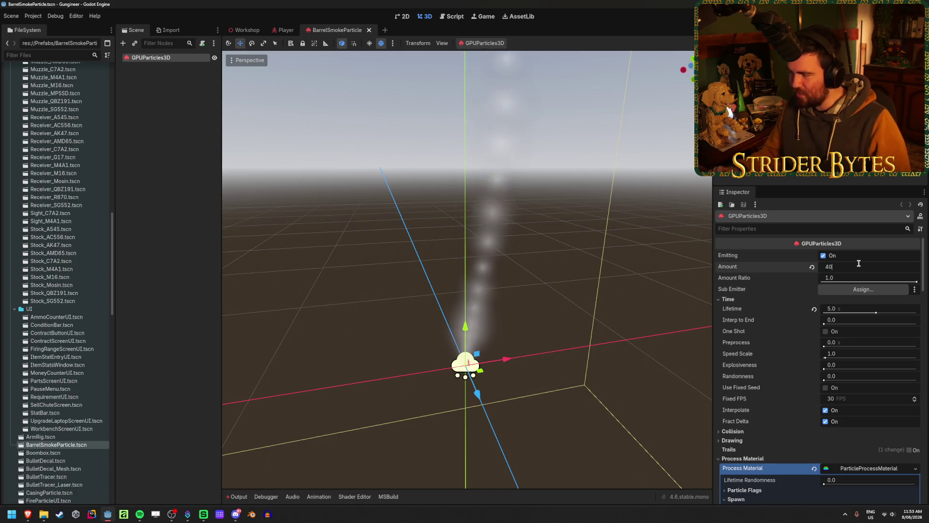
pyautogui.press('Return')
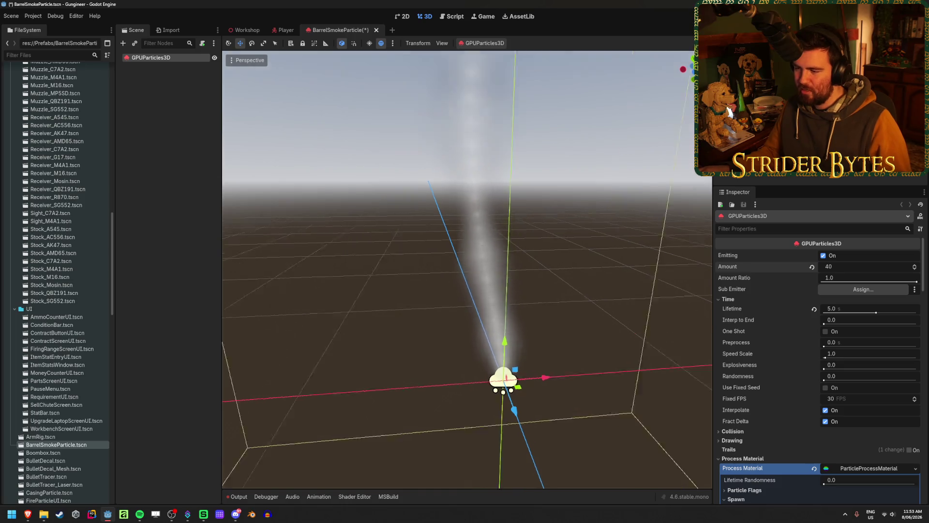
pyautogui.moveTo(641, 294); pyautogui.dragTo(557, 290)
pyautogui.moveTo(602, 261)
pyautogui.mouseDown()
pyautogui.moveTo(653, 251)
pyautogui.moveTo(571, 269)
pyautogui.mouseUp()
# Set the particle scale range to a minimum of 0.5 and maximum of 1.0.
pyautogui.scroll(-15, 793, 376)
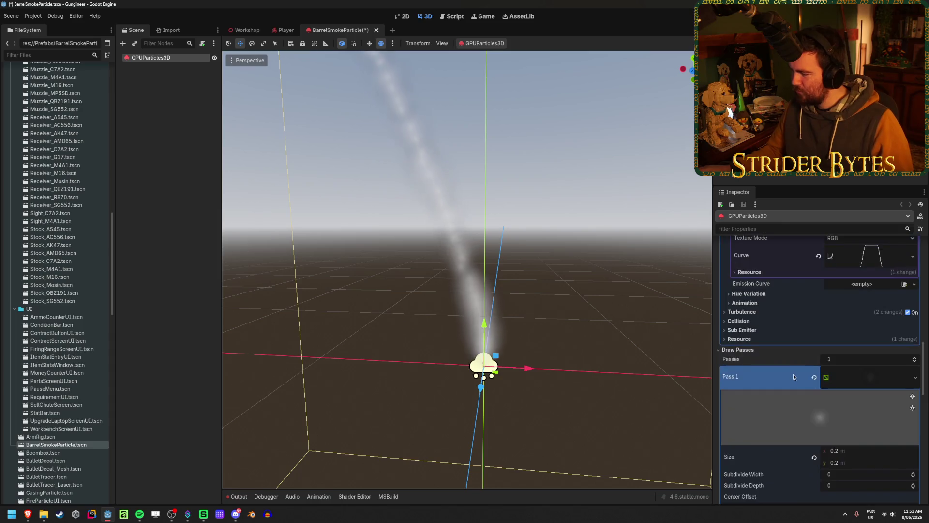
pyautogui.scroll(8, 794, 377)
pyautogui.click(756, 378)
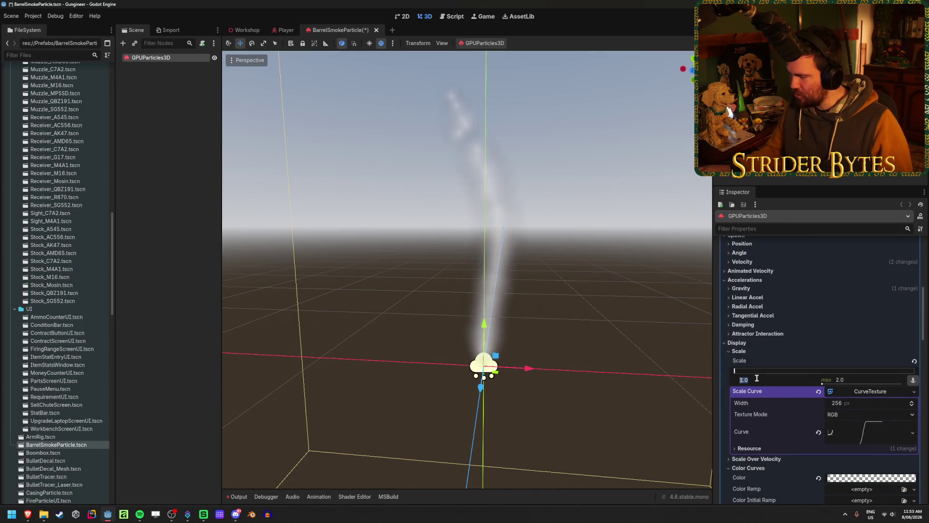
pyautogui.write('0.5')
pyautogui.press('Tab')
pyautogui.write('1')
pyautogui.press('Return')
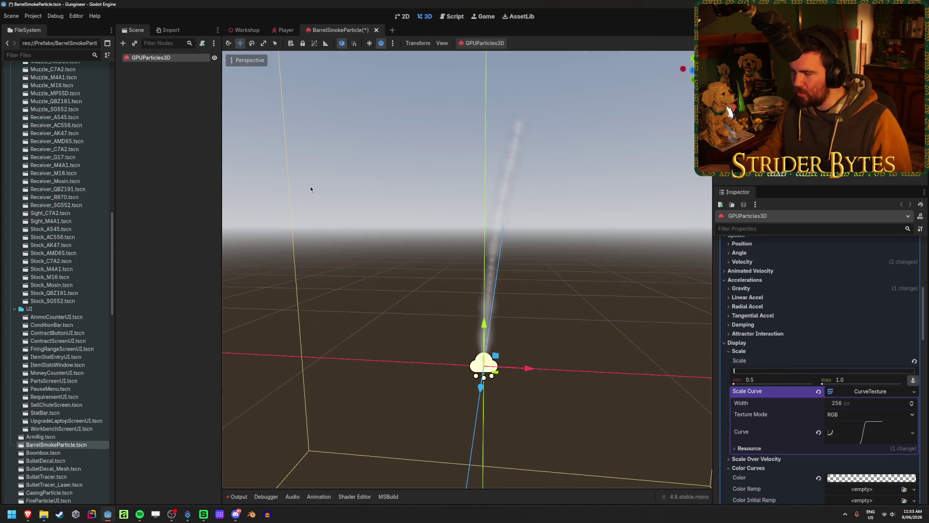
# Save the smoke particle scene and switch to Affinity.
pyautogui.click(353, 203)
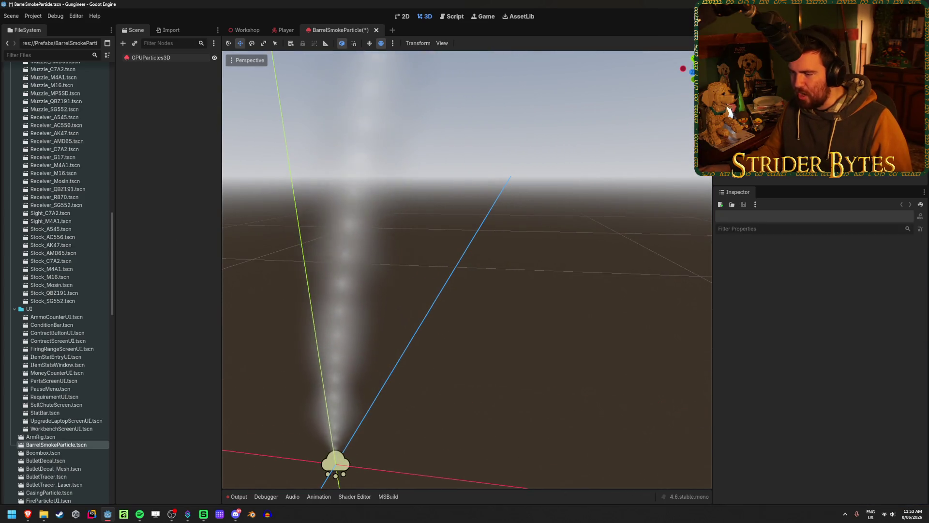
pyautogui.moveTo(465, 262)
pyautogui.mouseDown()
pyautogui.moveTo(508, 256)
pyautogui.moveTo(476, 271)
pyautogui.moveTo(479, 290)
pyautogui.moveTo(478, 276)
pyautogui.mouseUp()
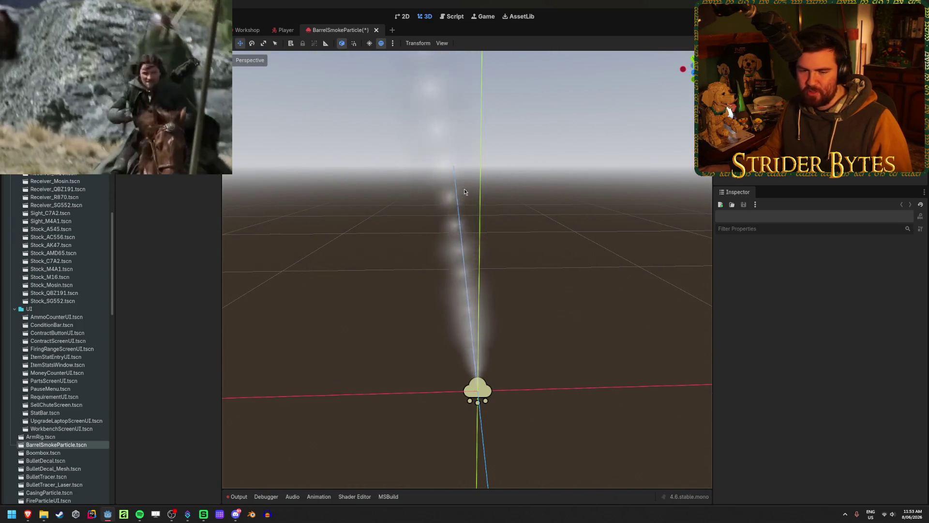
pyautogui.hotkey('ctrl', 's')
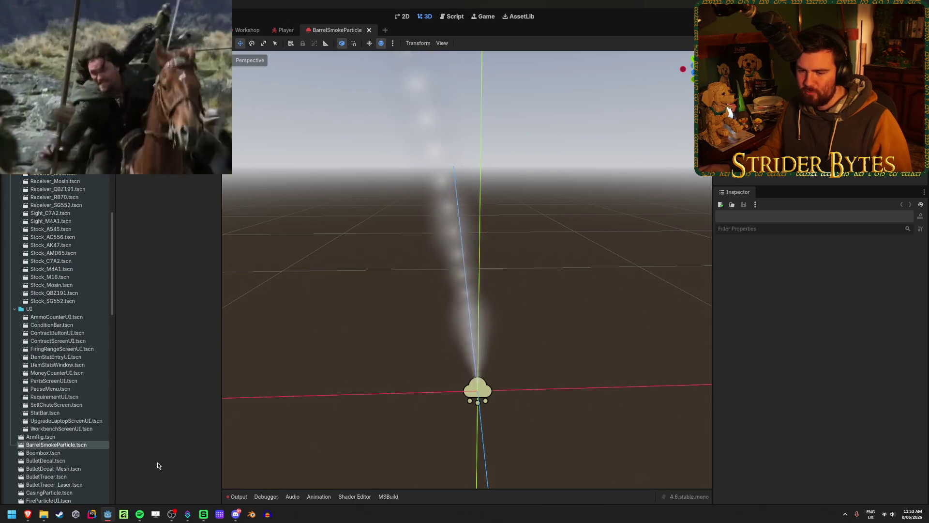
pyautogui.click(124, 516)
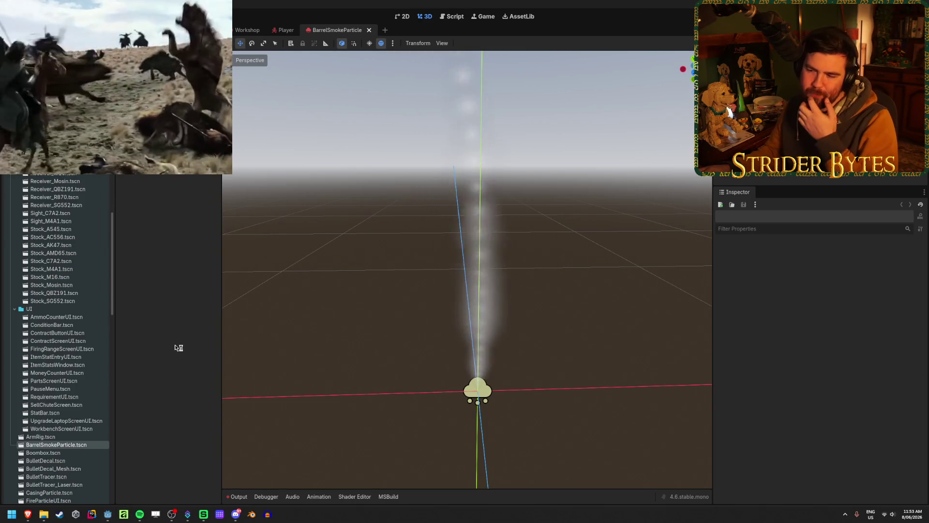